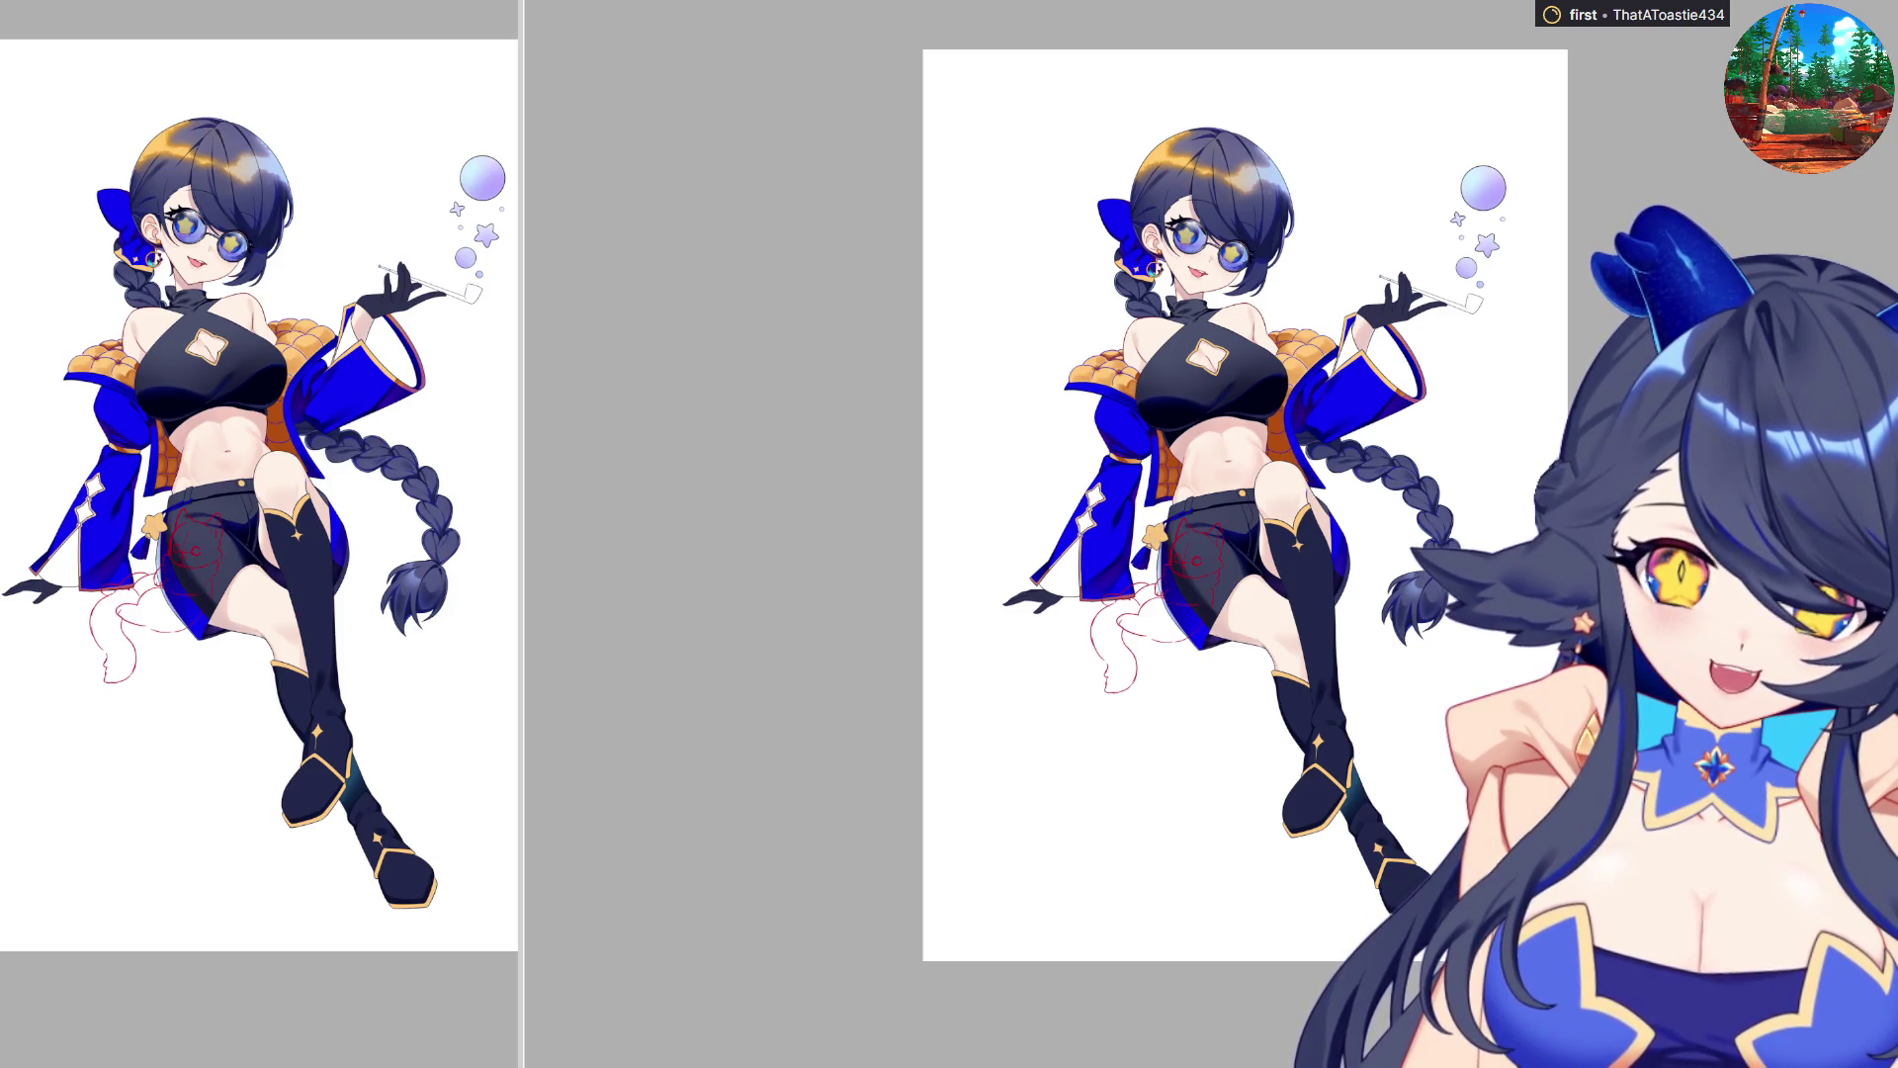
Zoom in and out around the face and earring to inspect them.
scroll(1239, 242, "up", 3)
scroll(1243, 280, "up", 2)
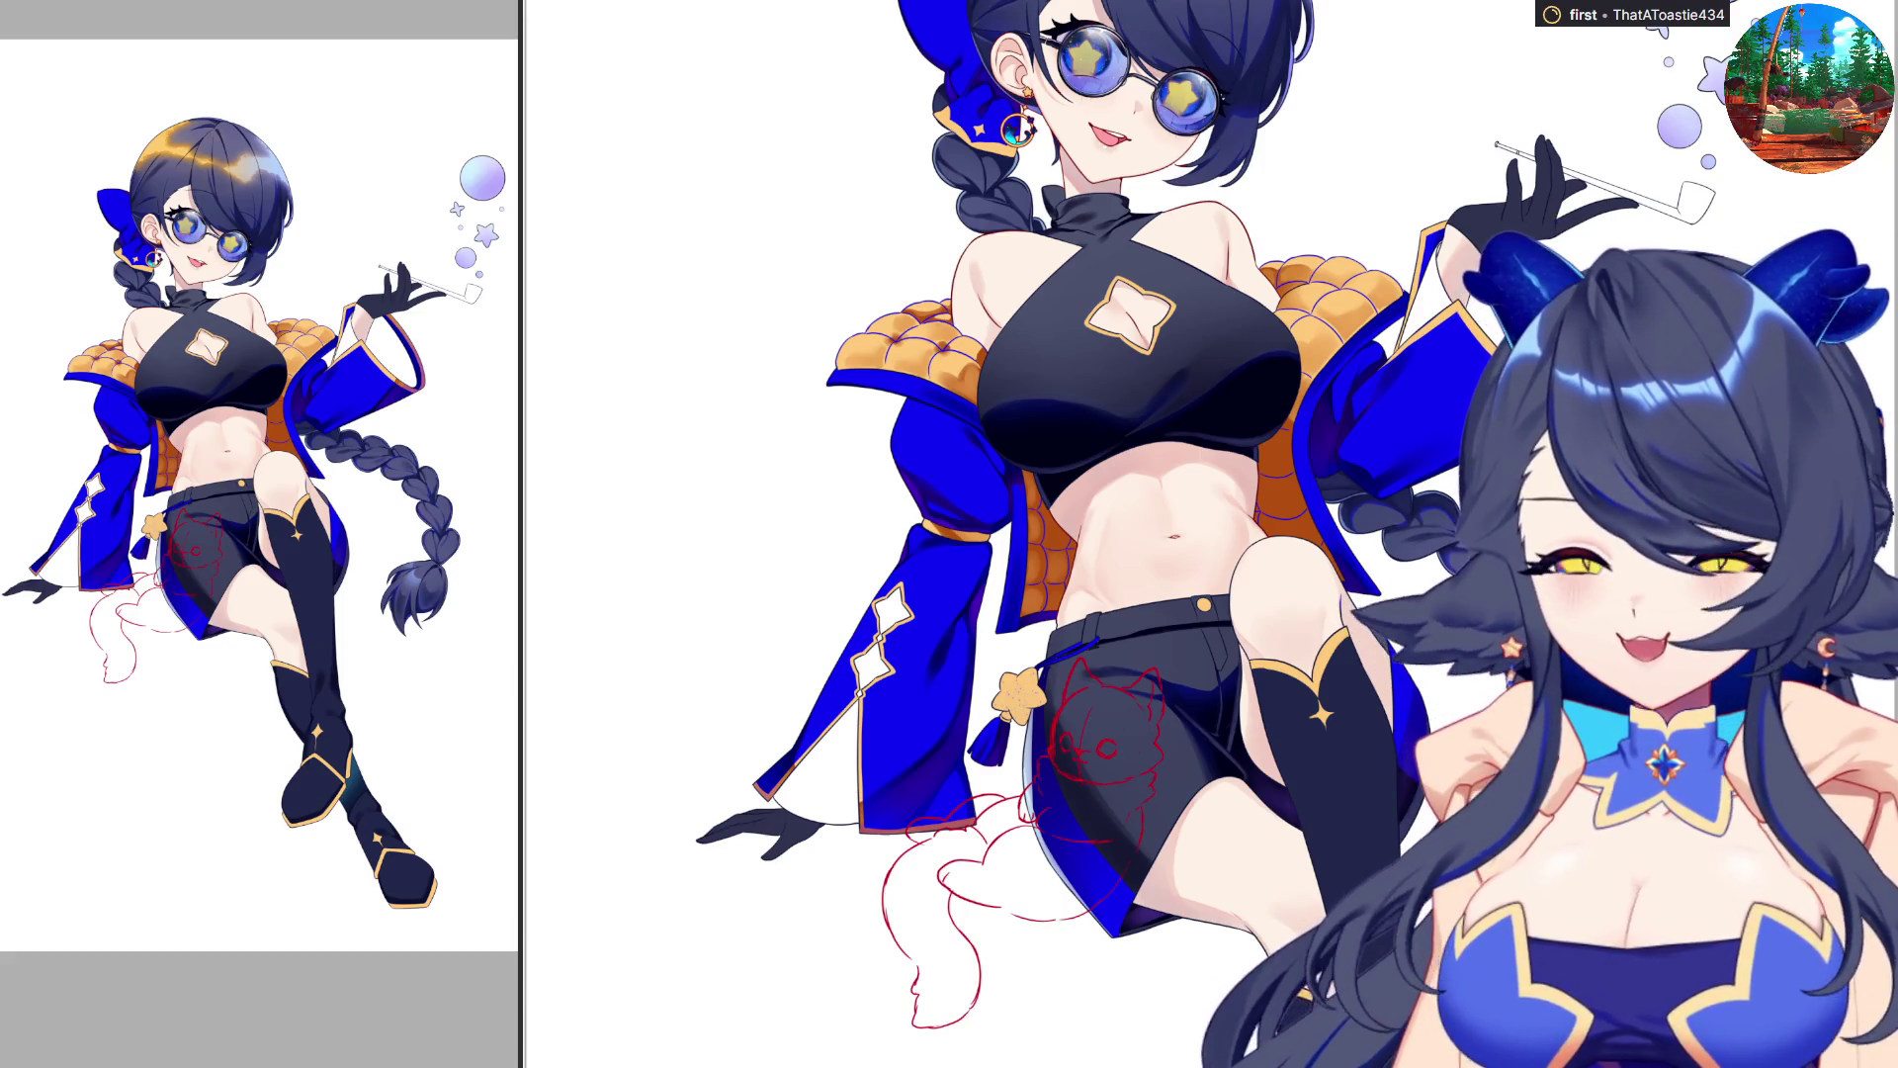
scroll(1096, 1005, "down", 3)
scroll(1369, 367, "up", 5)
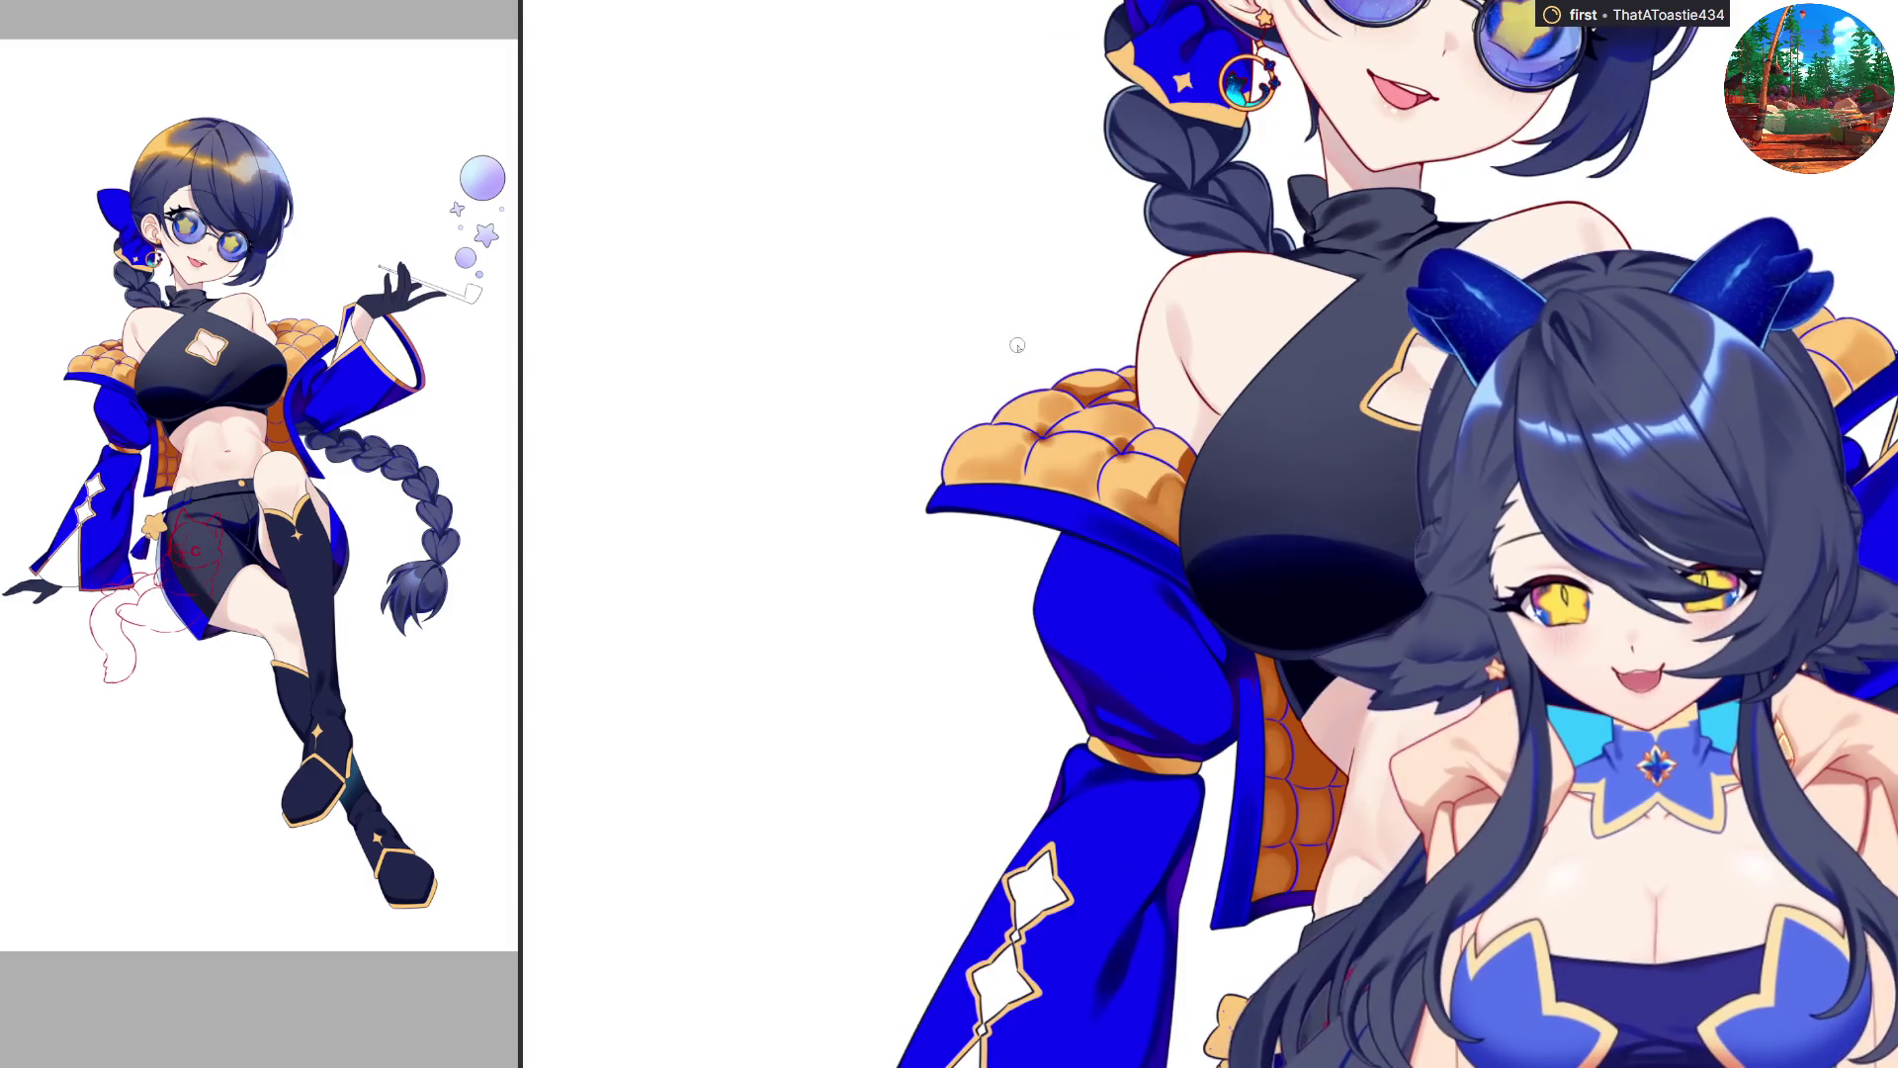
scroll(1139, 389, "up", 2)
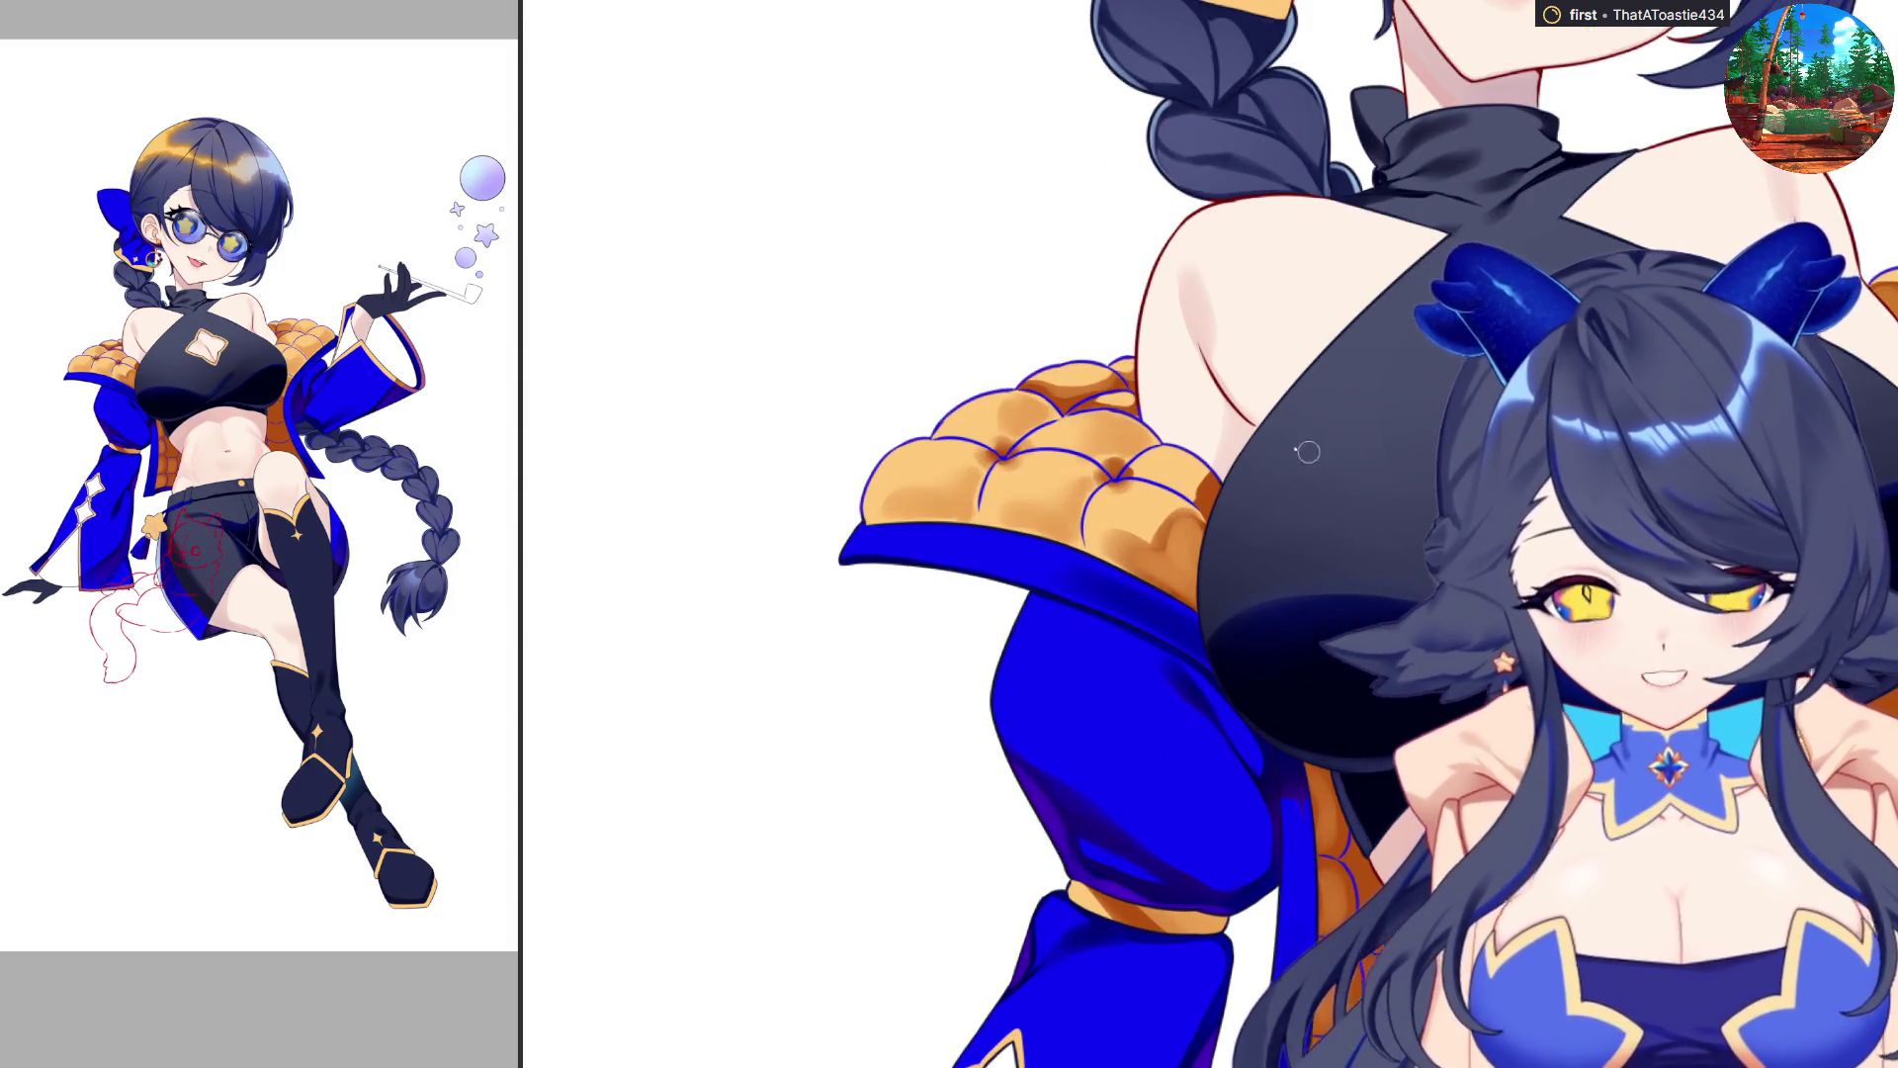
scroll(1227, 427, "down", 2)
scroll(1170, 377, "down", 2)
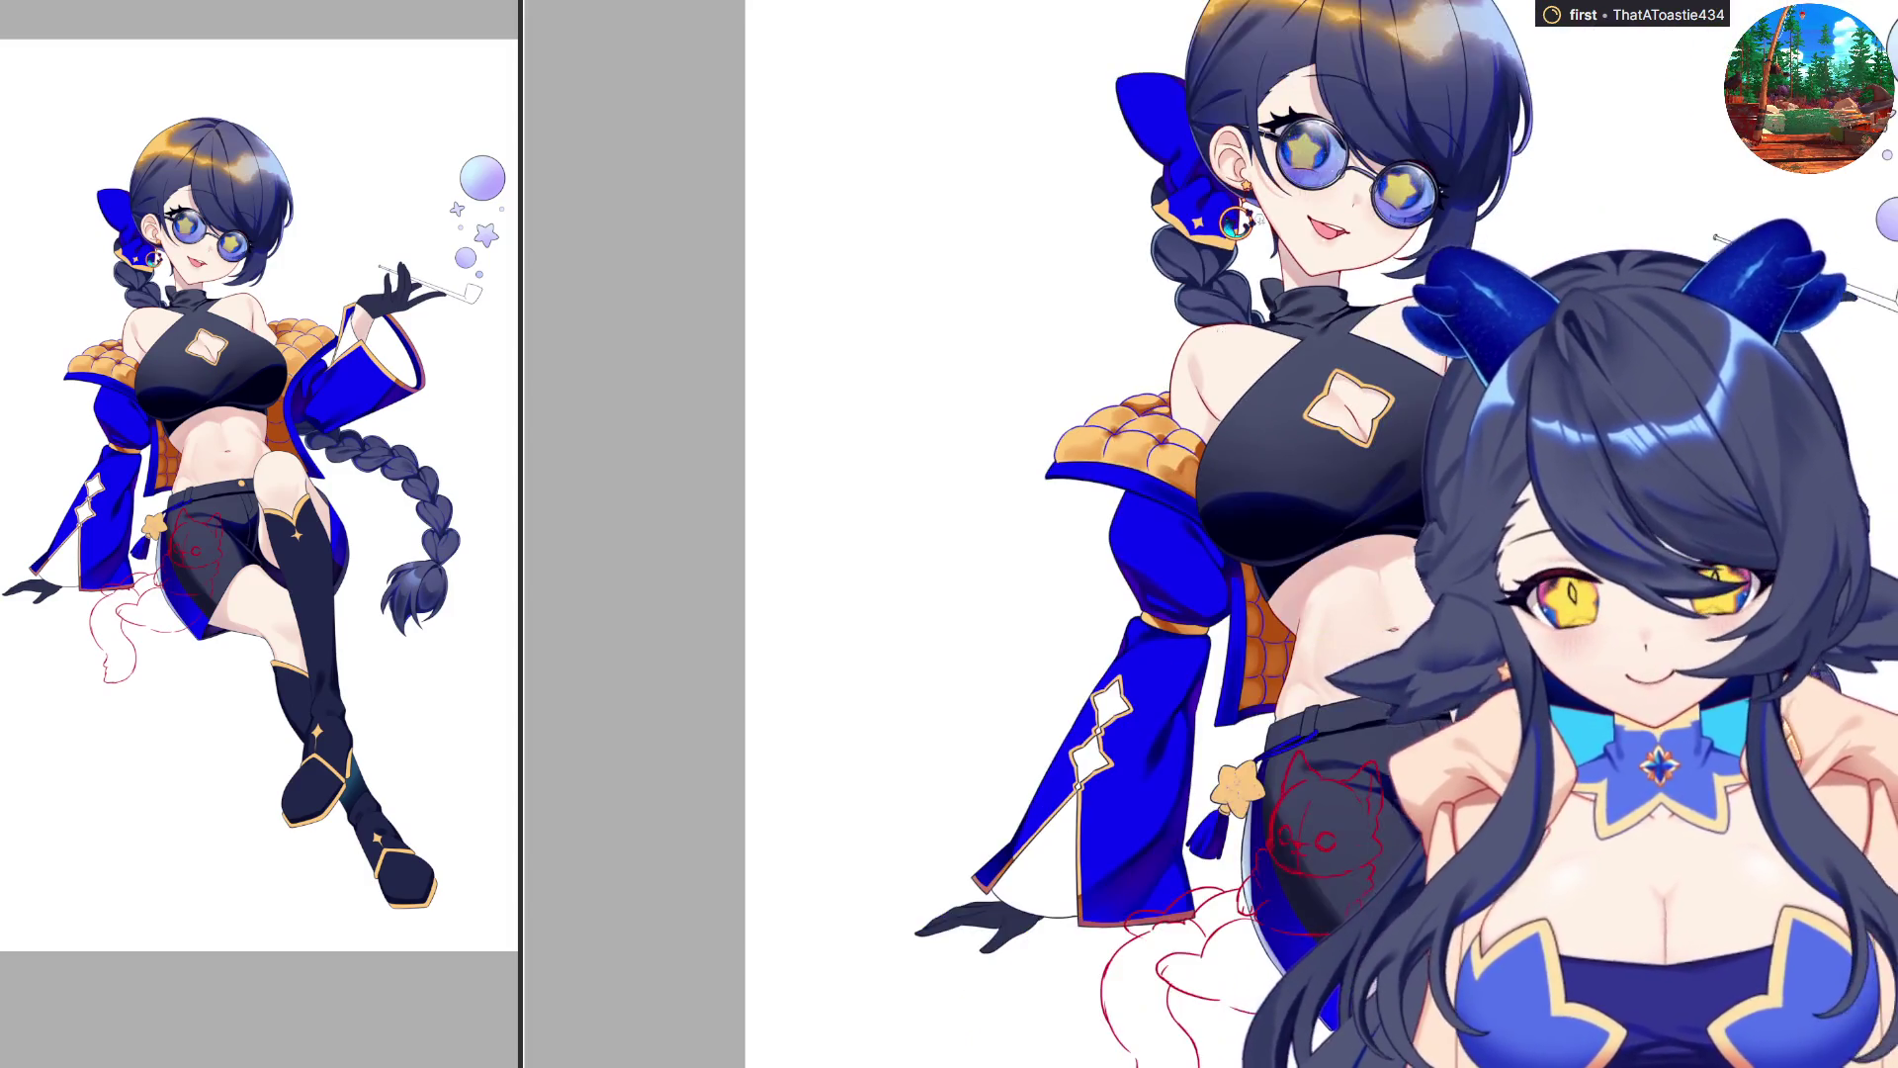
scroll(1275, 346, "up", 8)
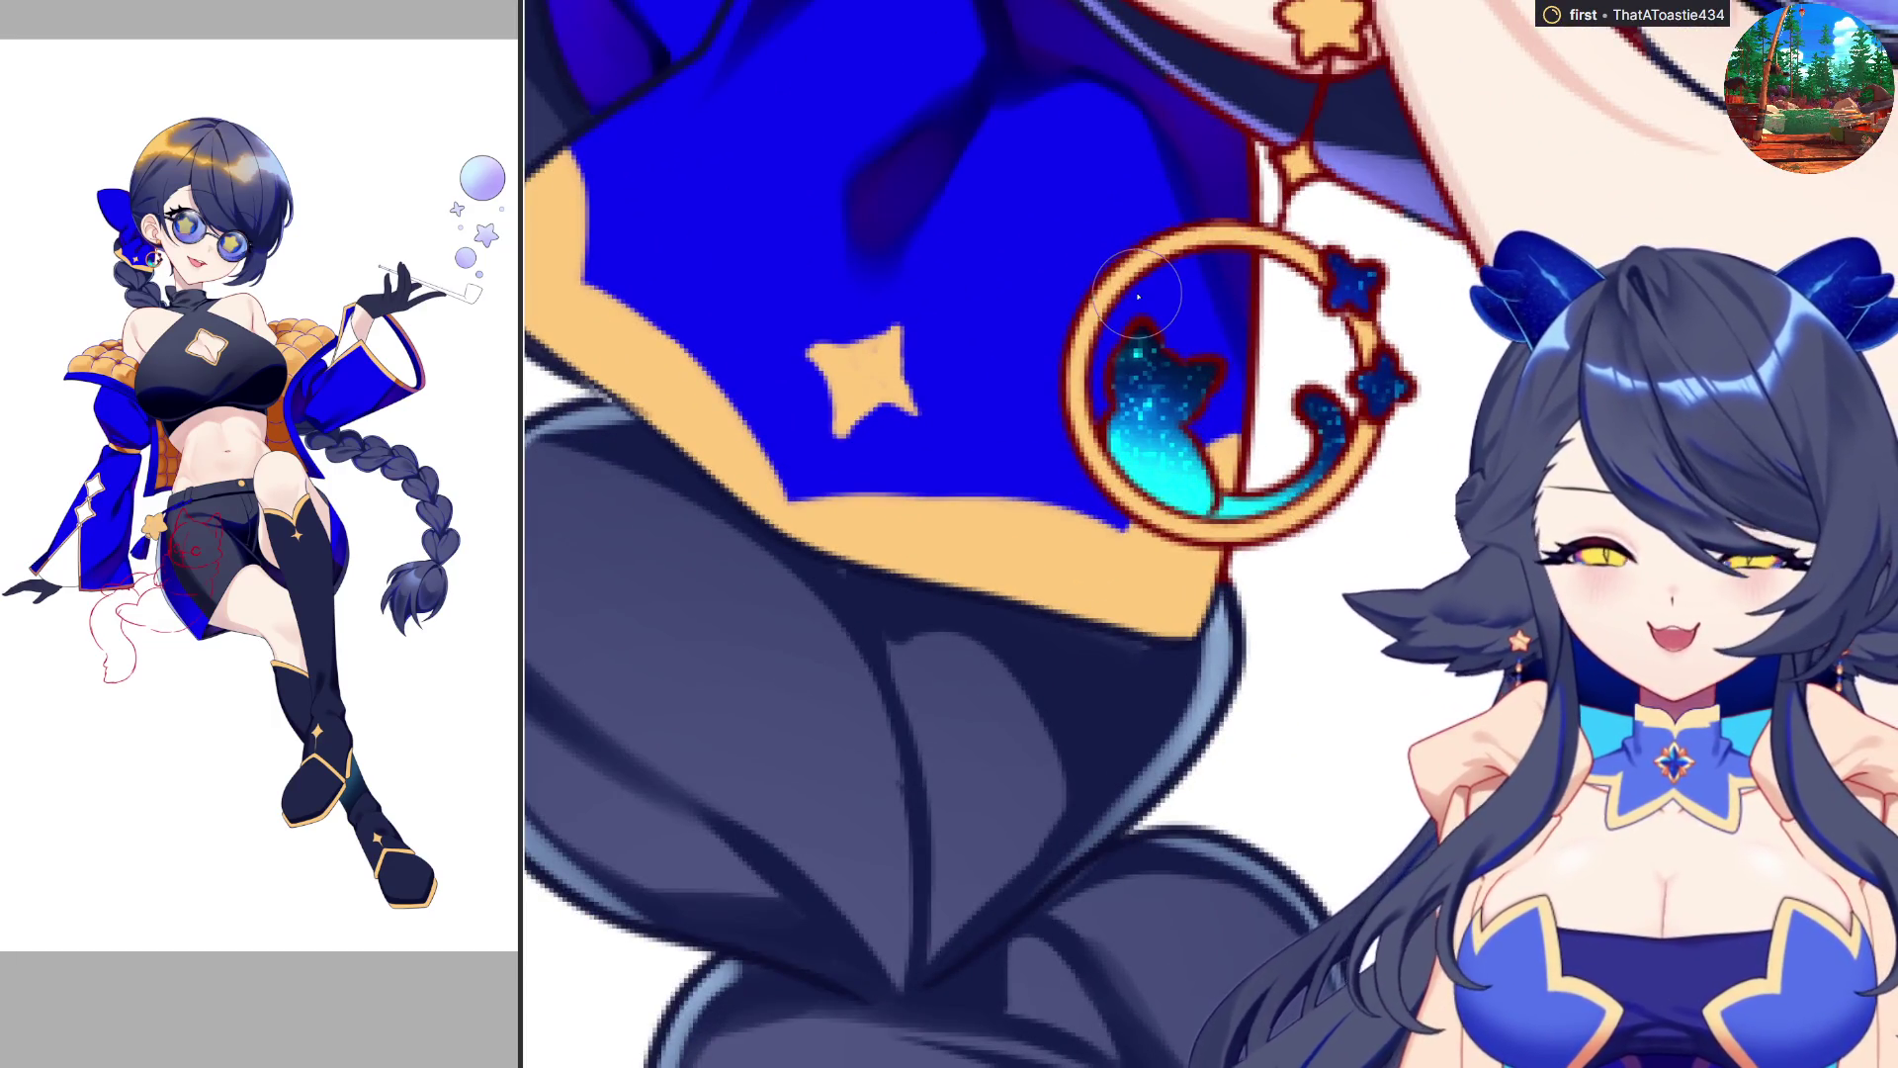
scroll(1147, 198, "up", 2)
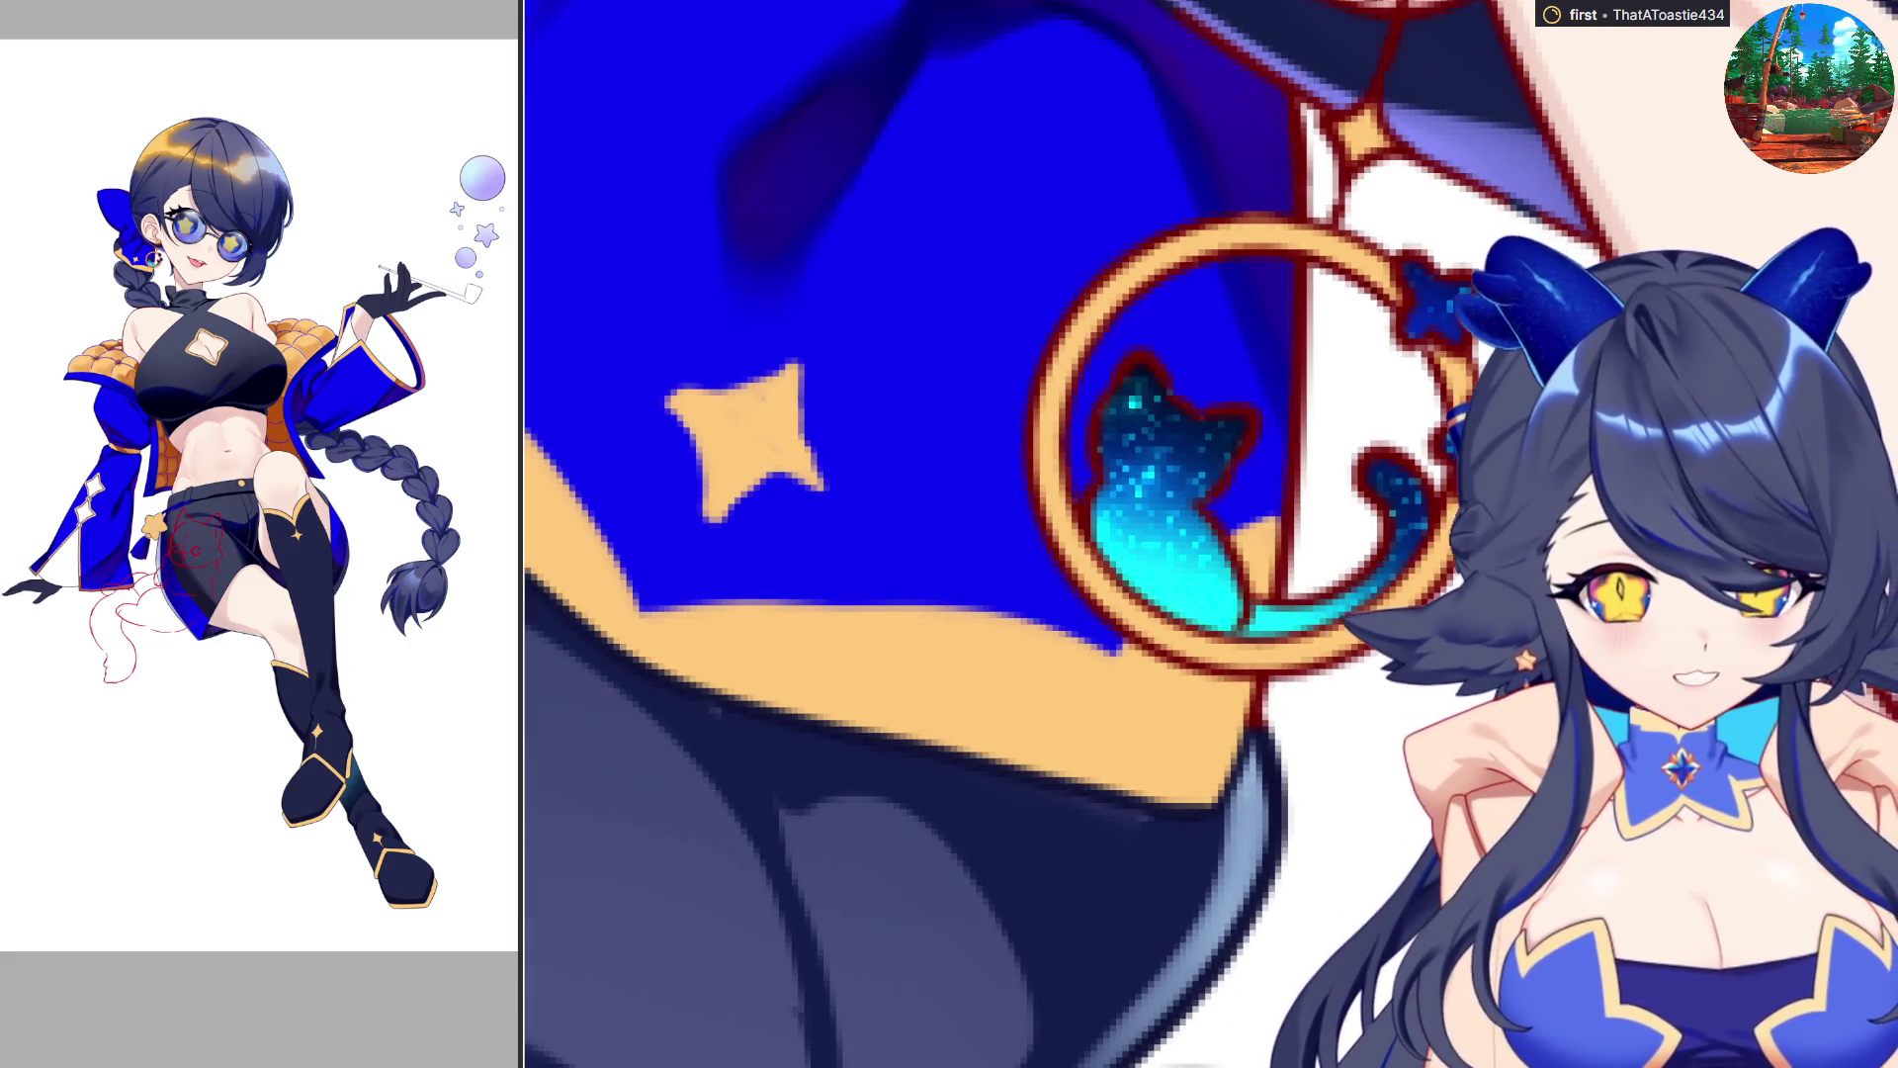
scroll(1347, 536, "down", 3)
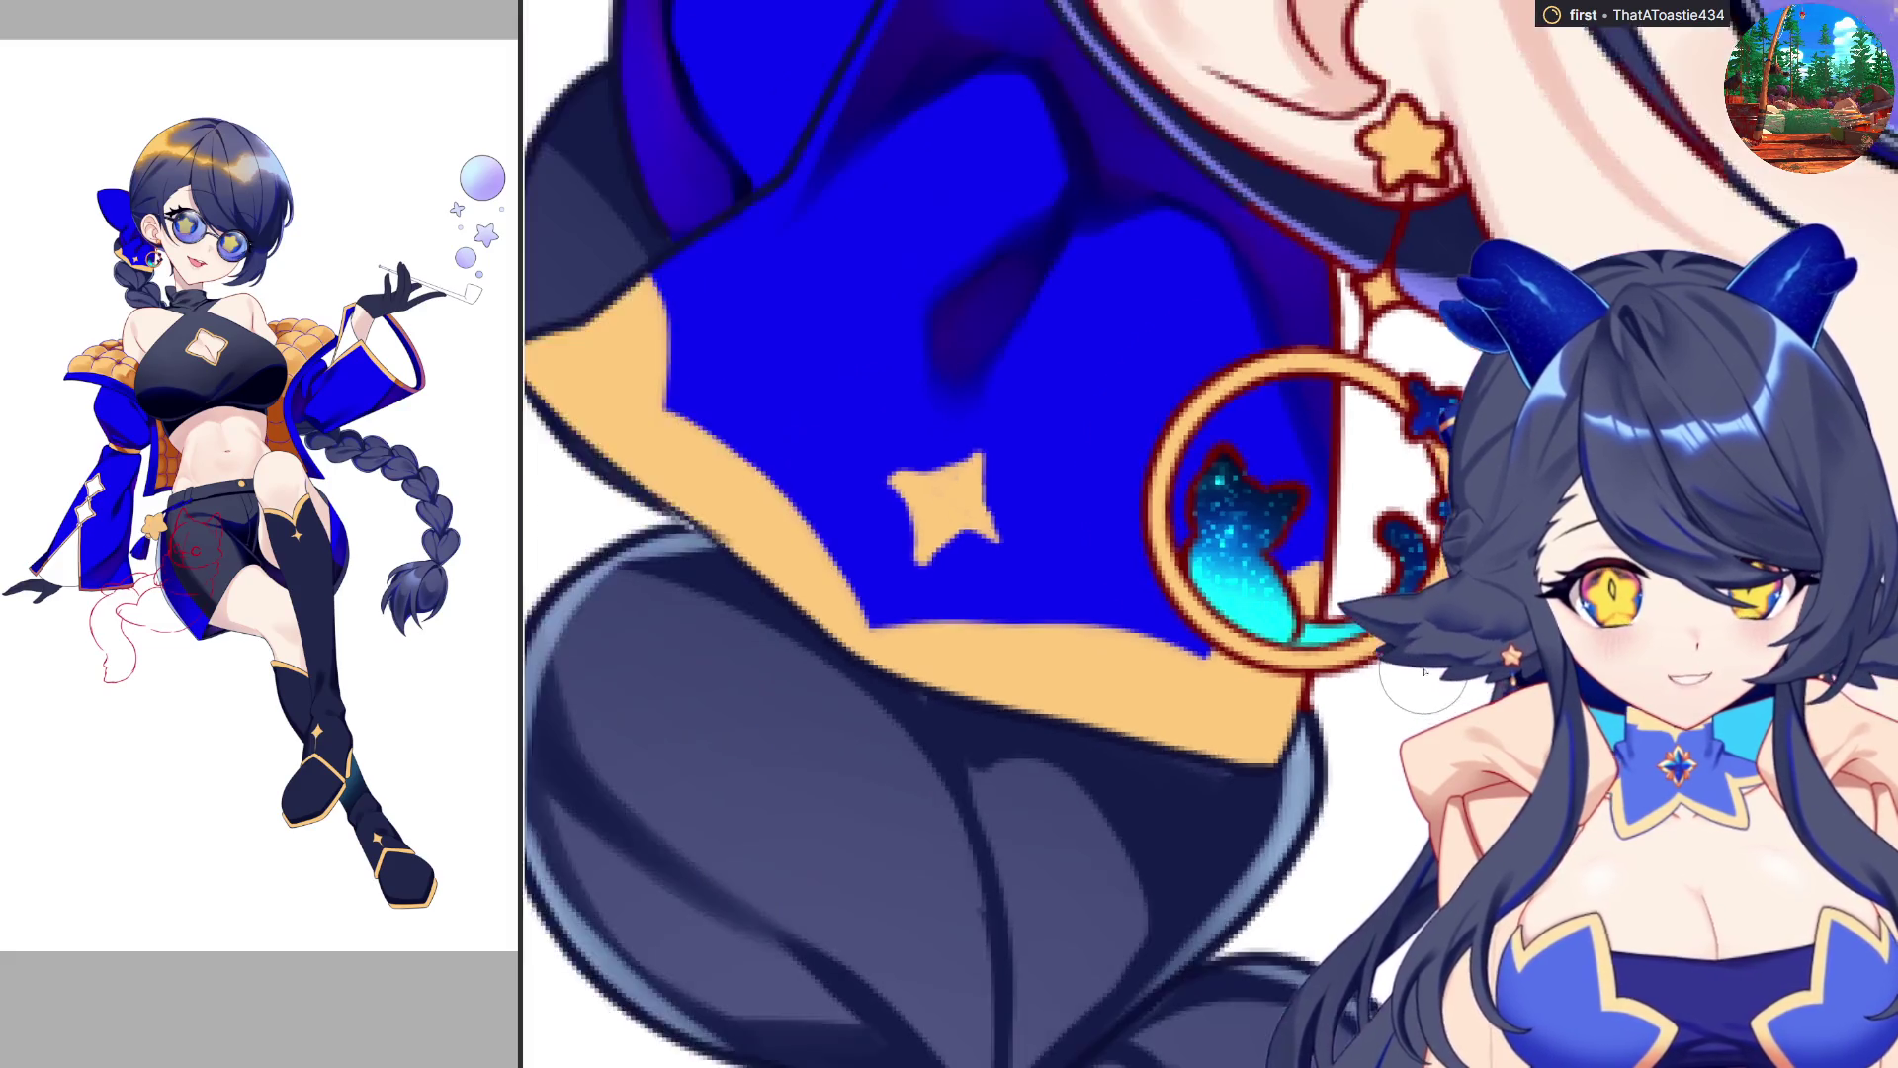
scroll(1348, 536, "up", 3)
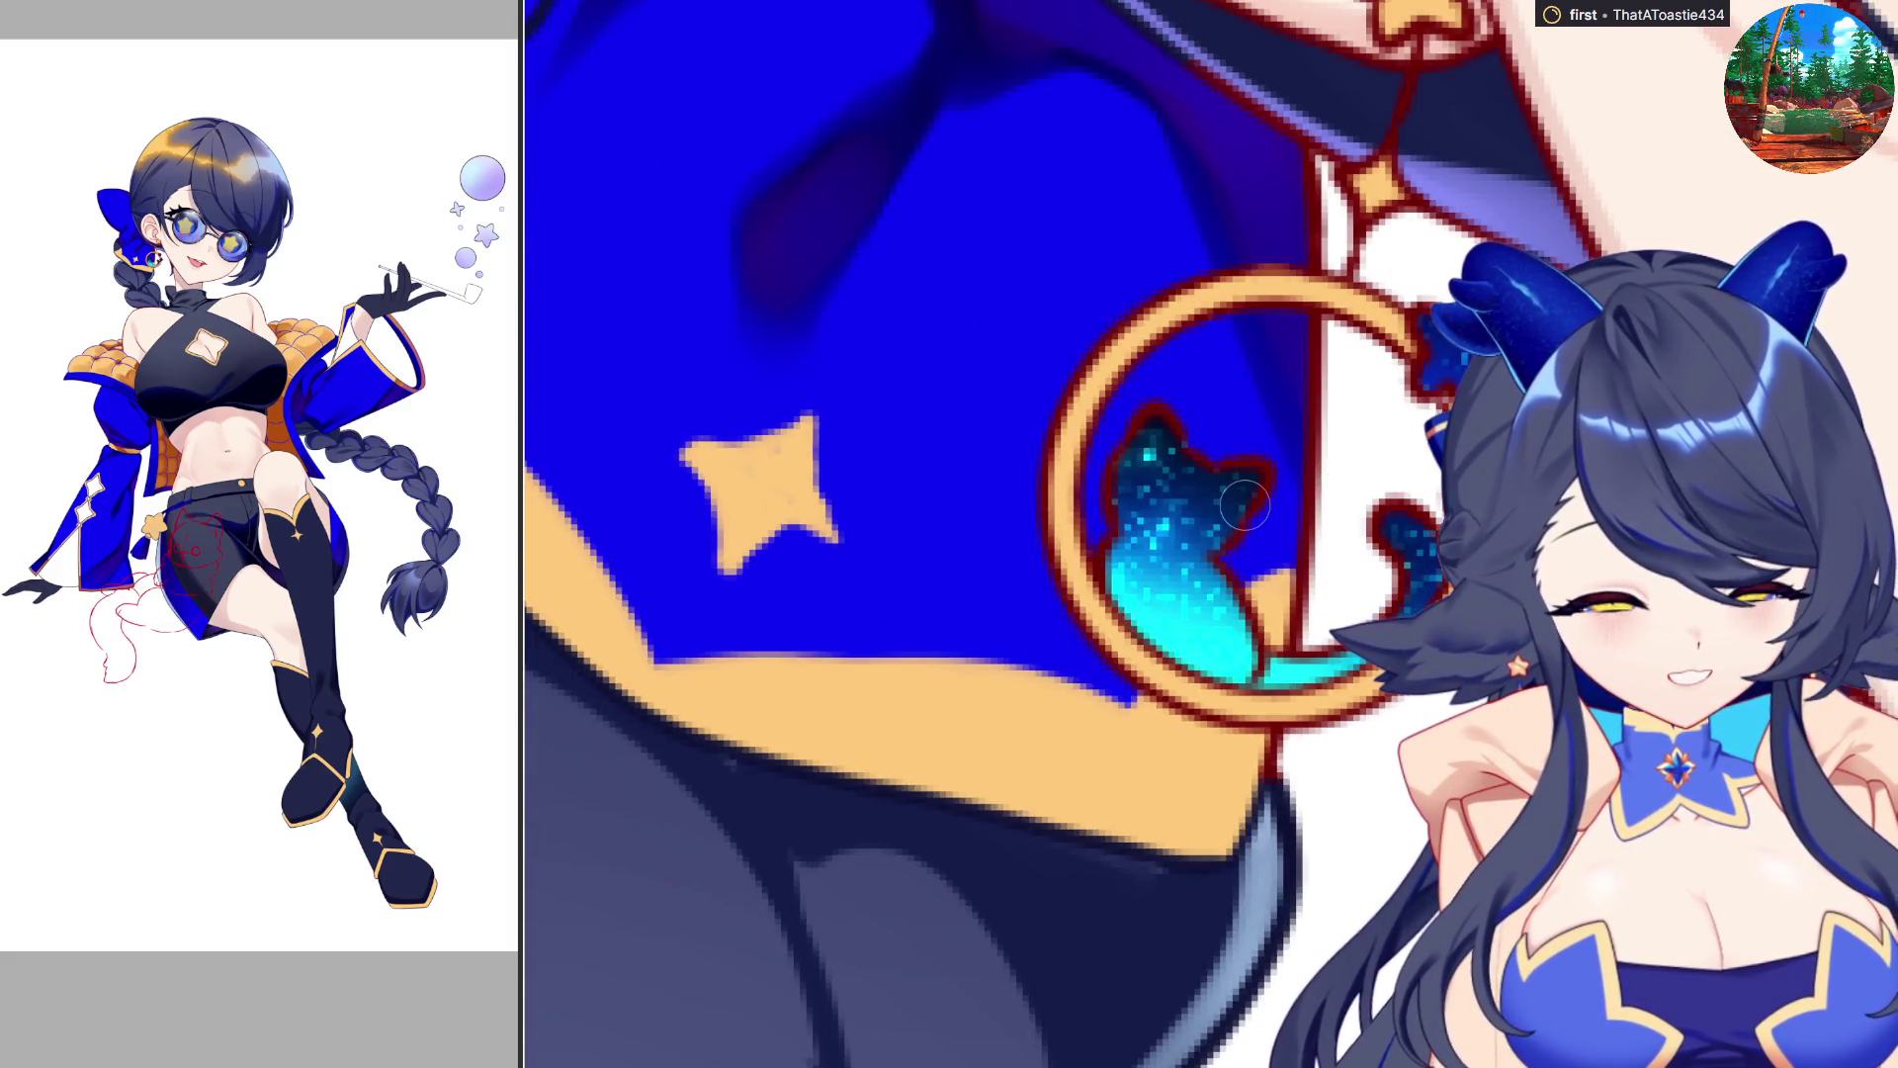
scroll(1251, 982, "down", 4)
scroll(1252, 982, "up", 2)
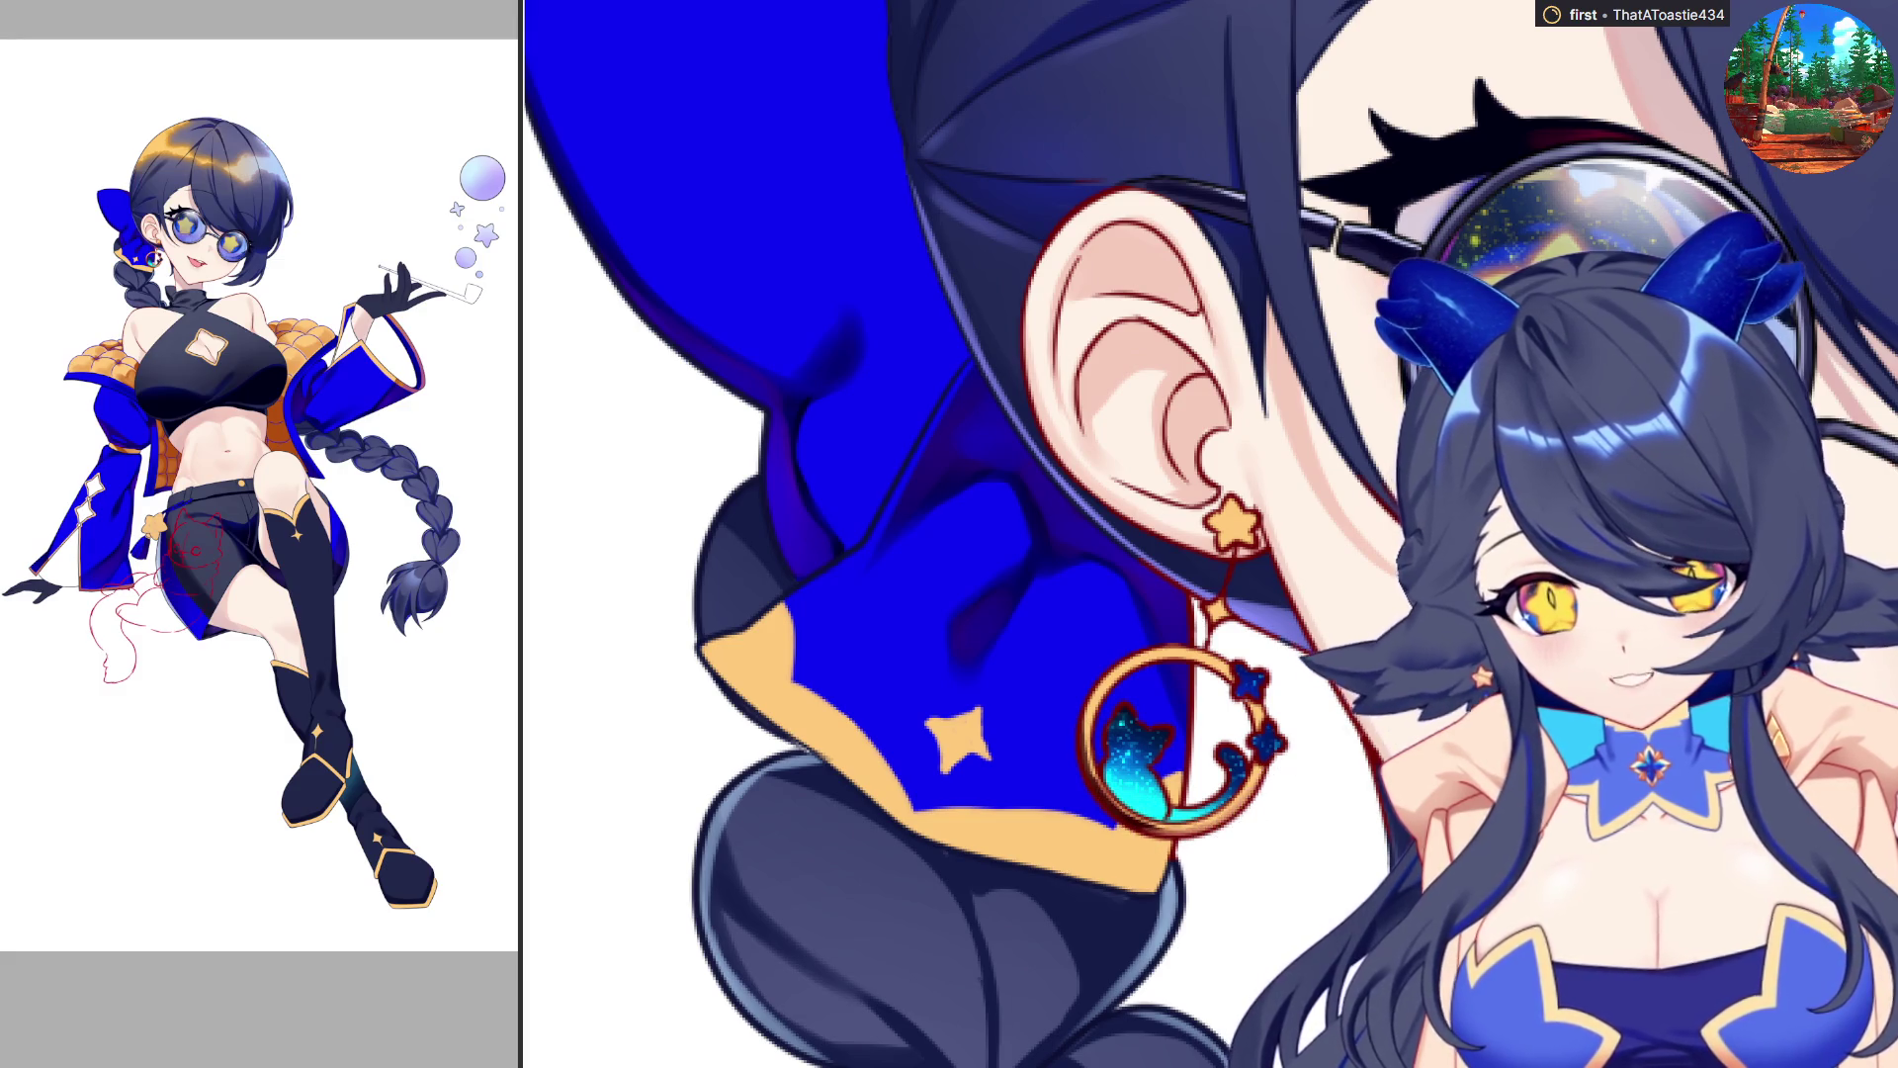
Mirror the canvas horizontally, flip it back, then mirror it again to compare.
key("m")
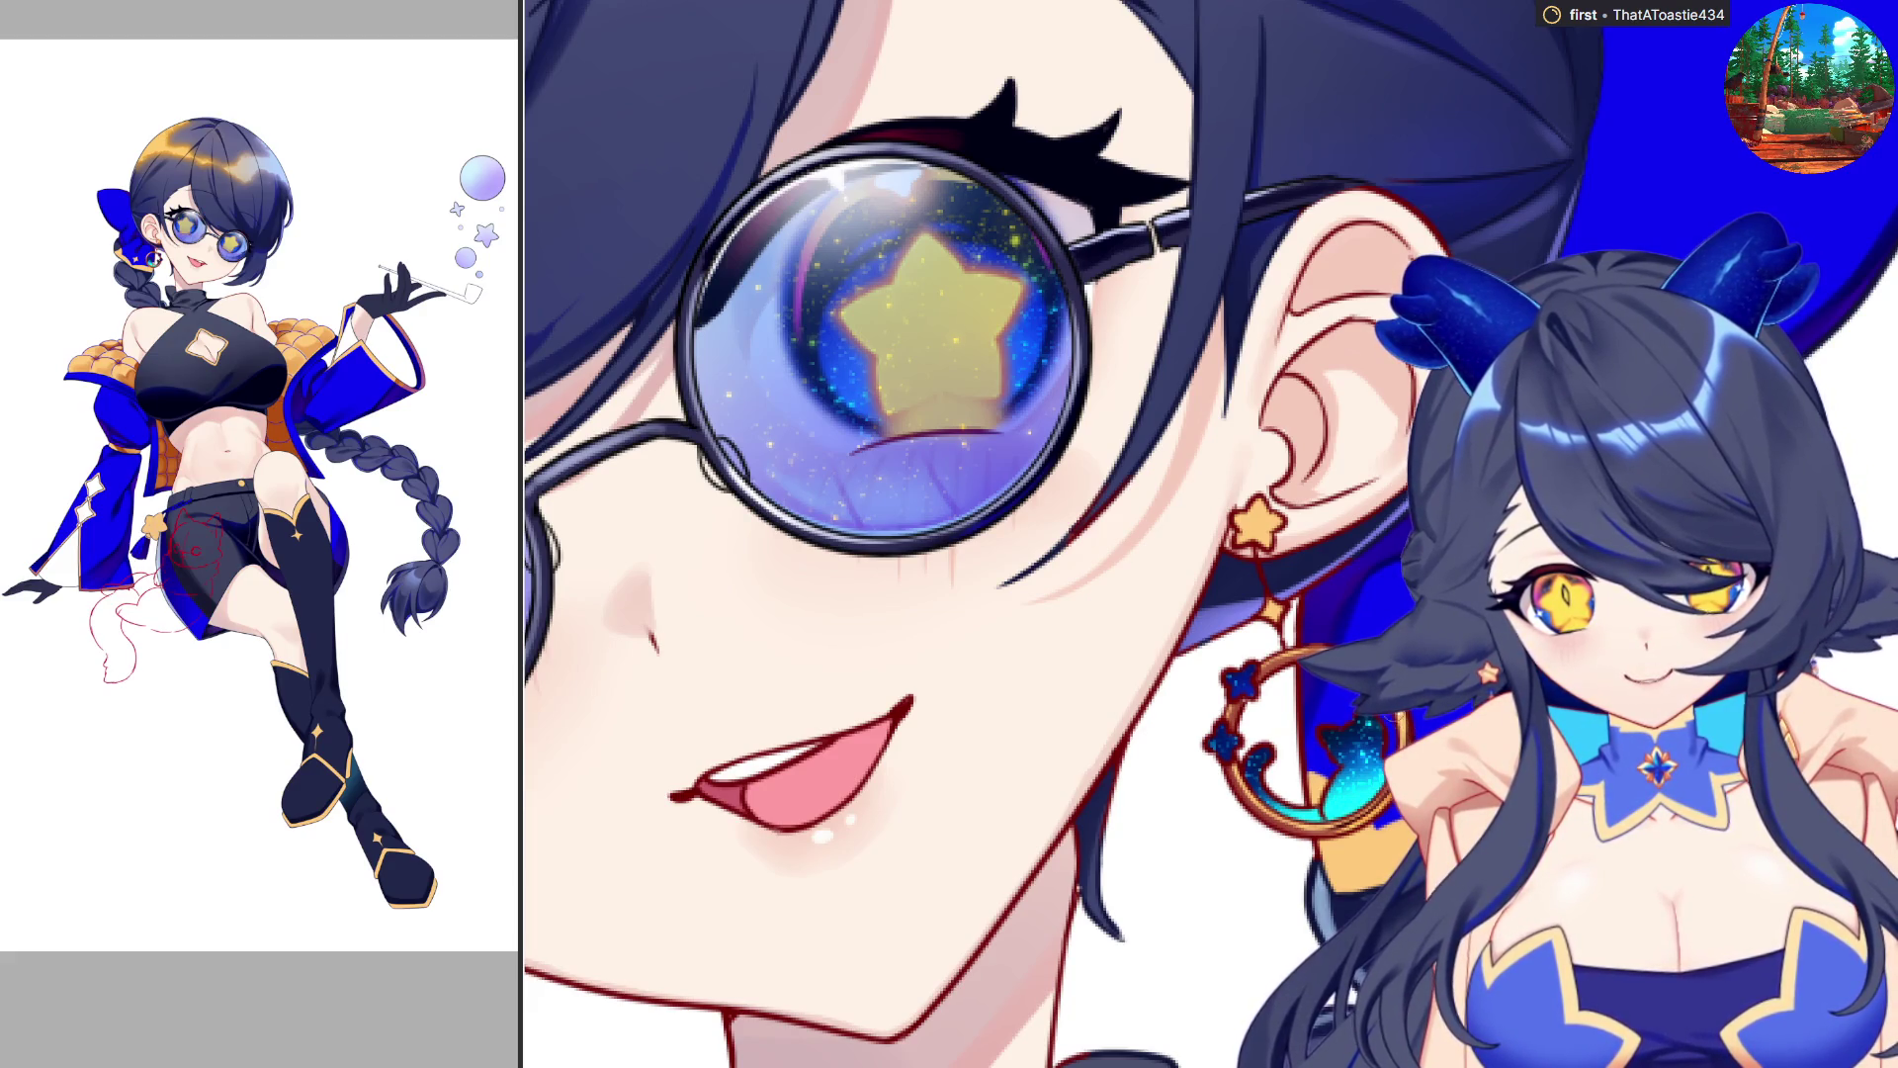
key("h")
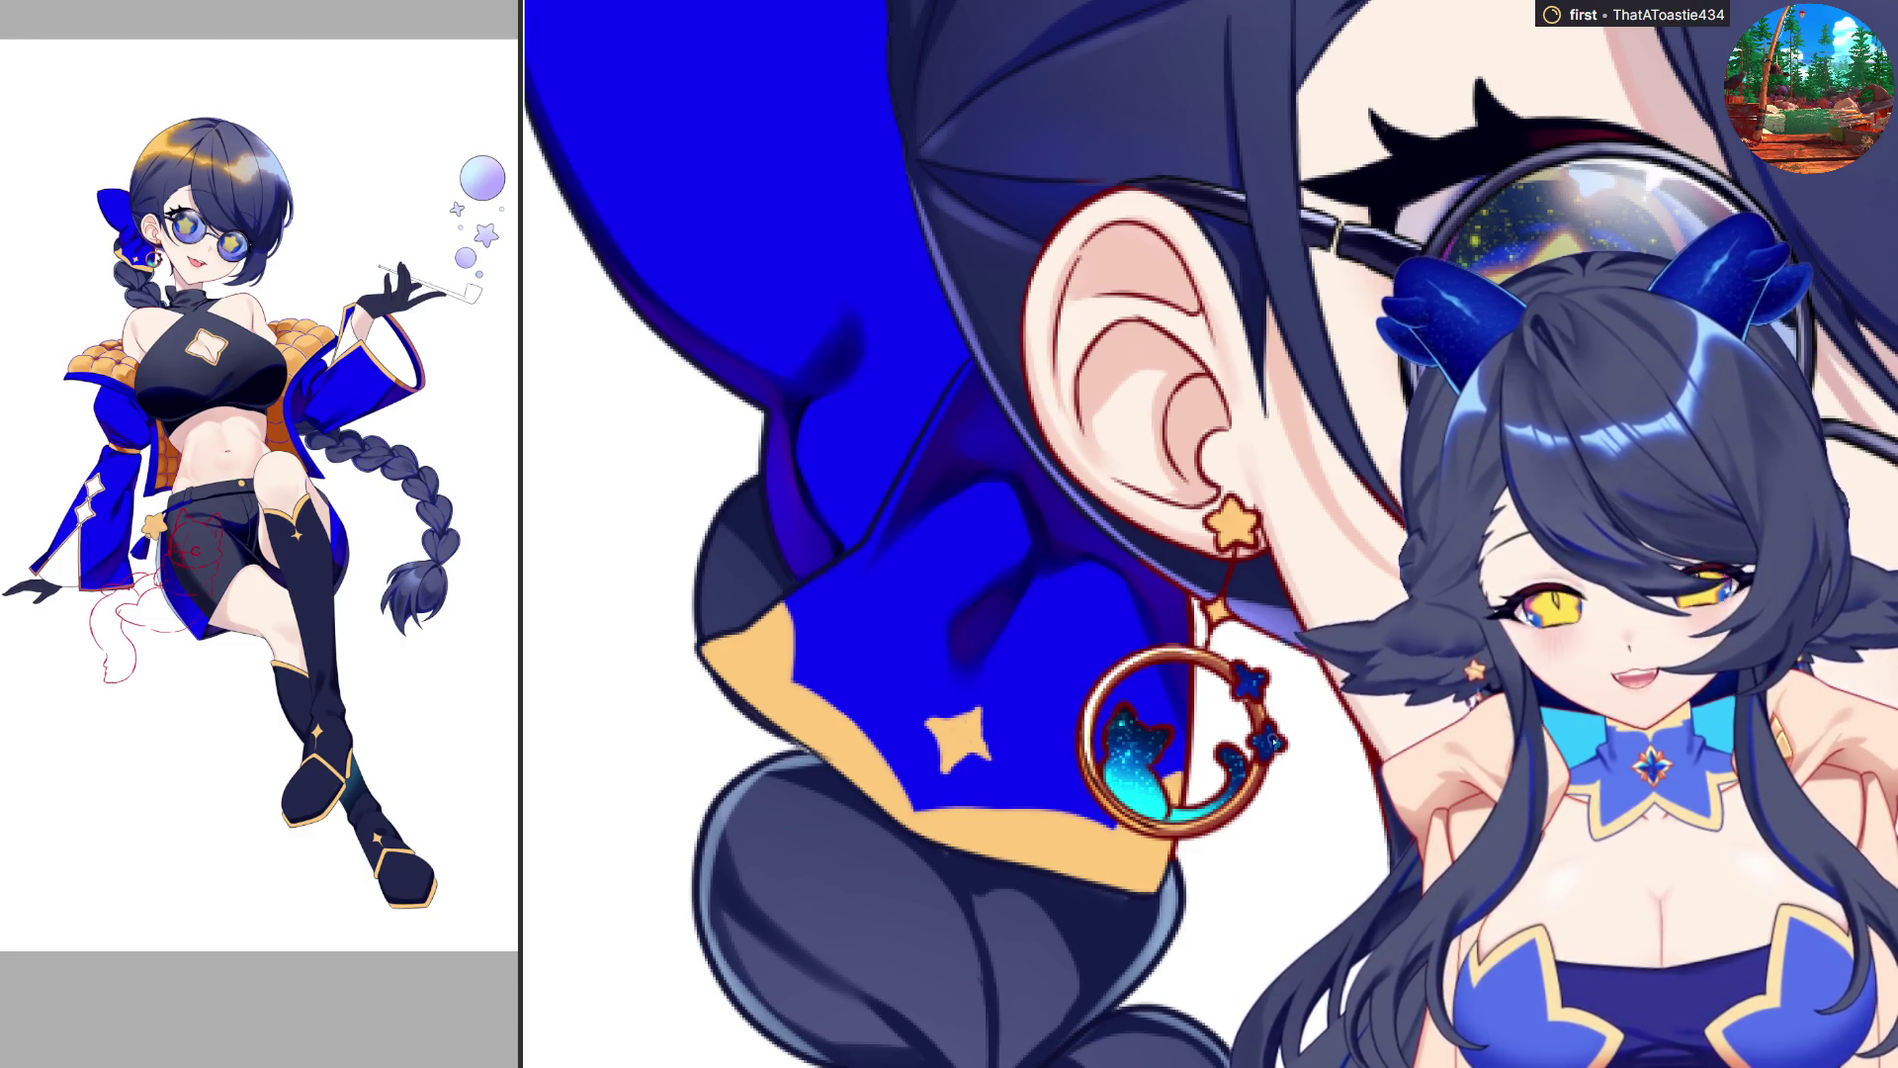
key("h")
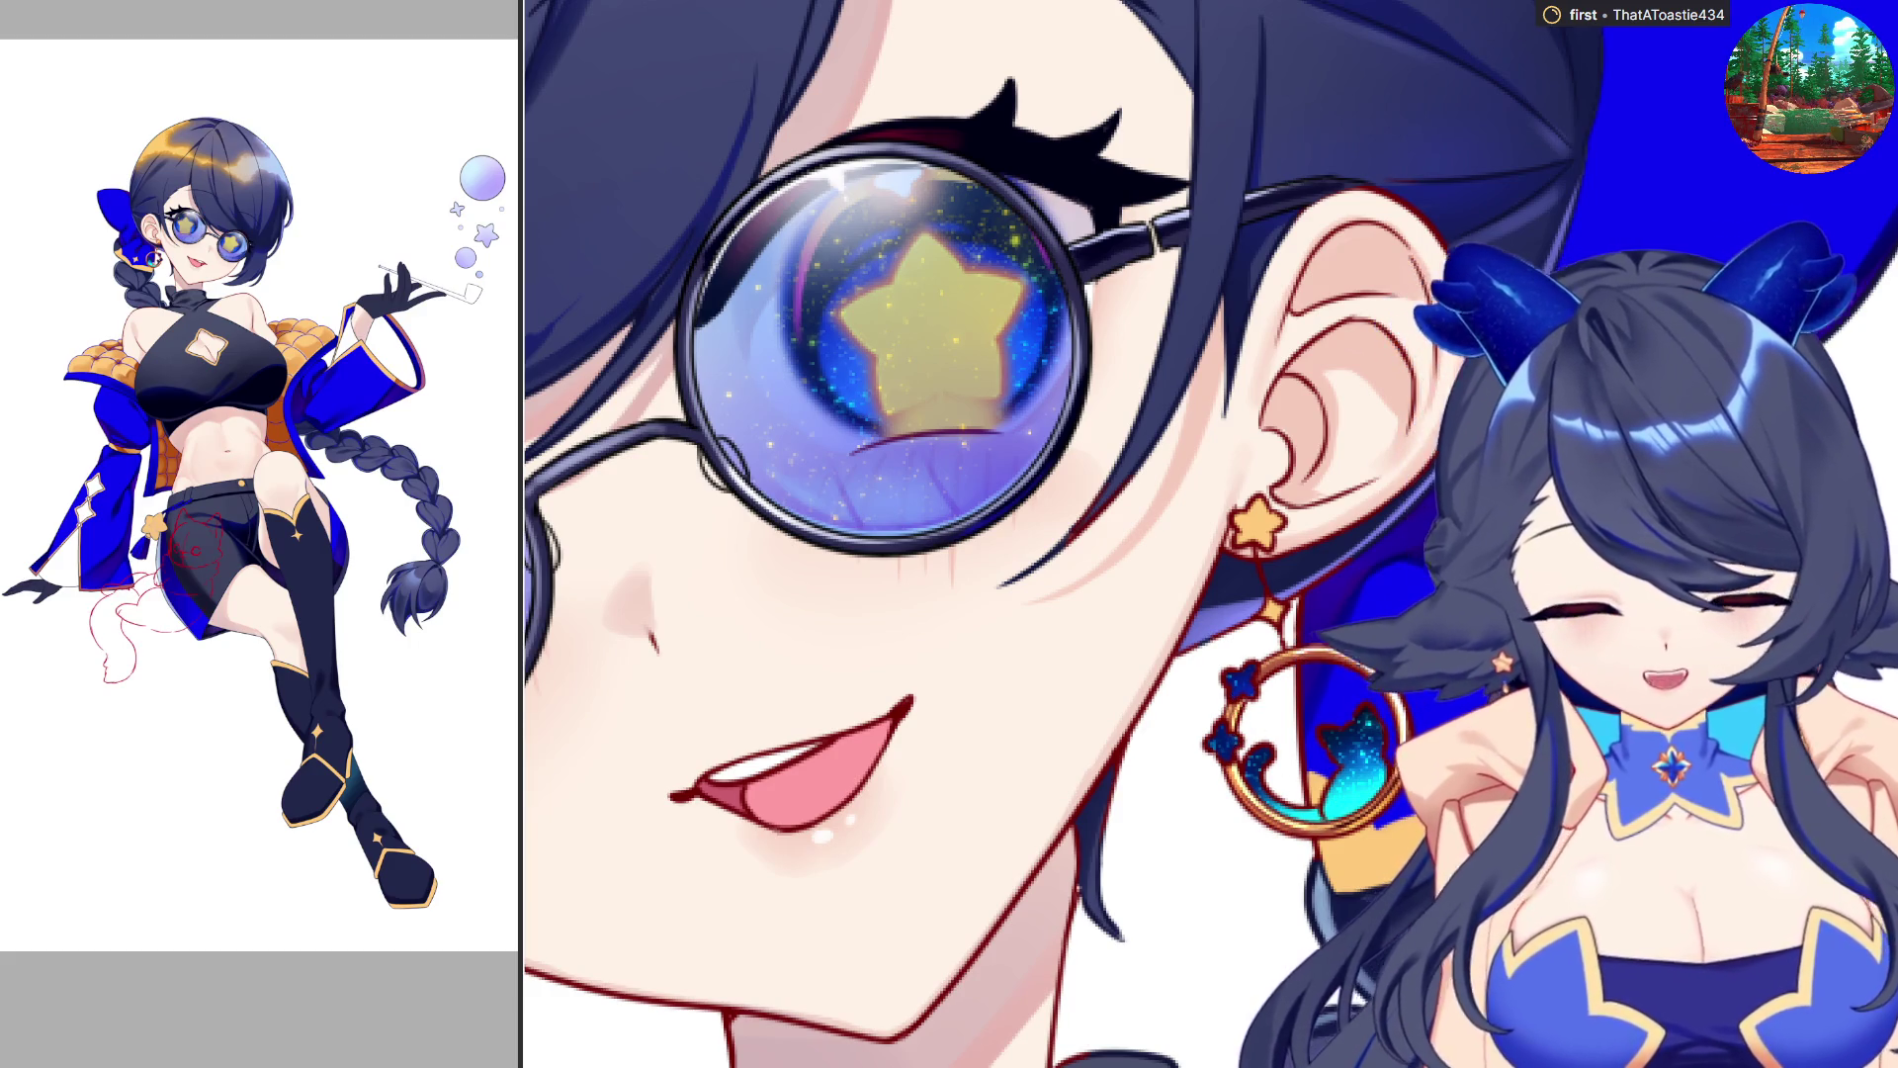
scroll(1219, 908, "up", 2)
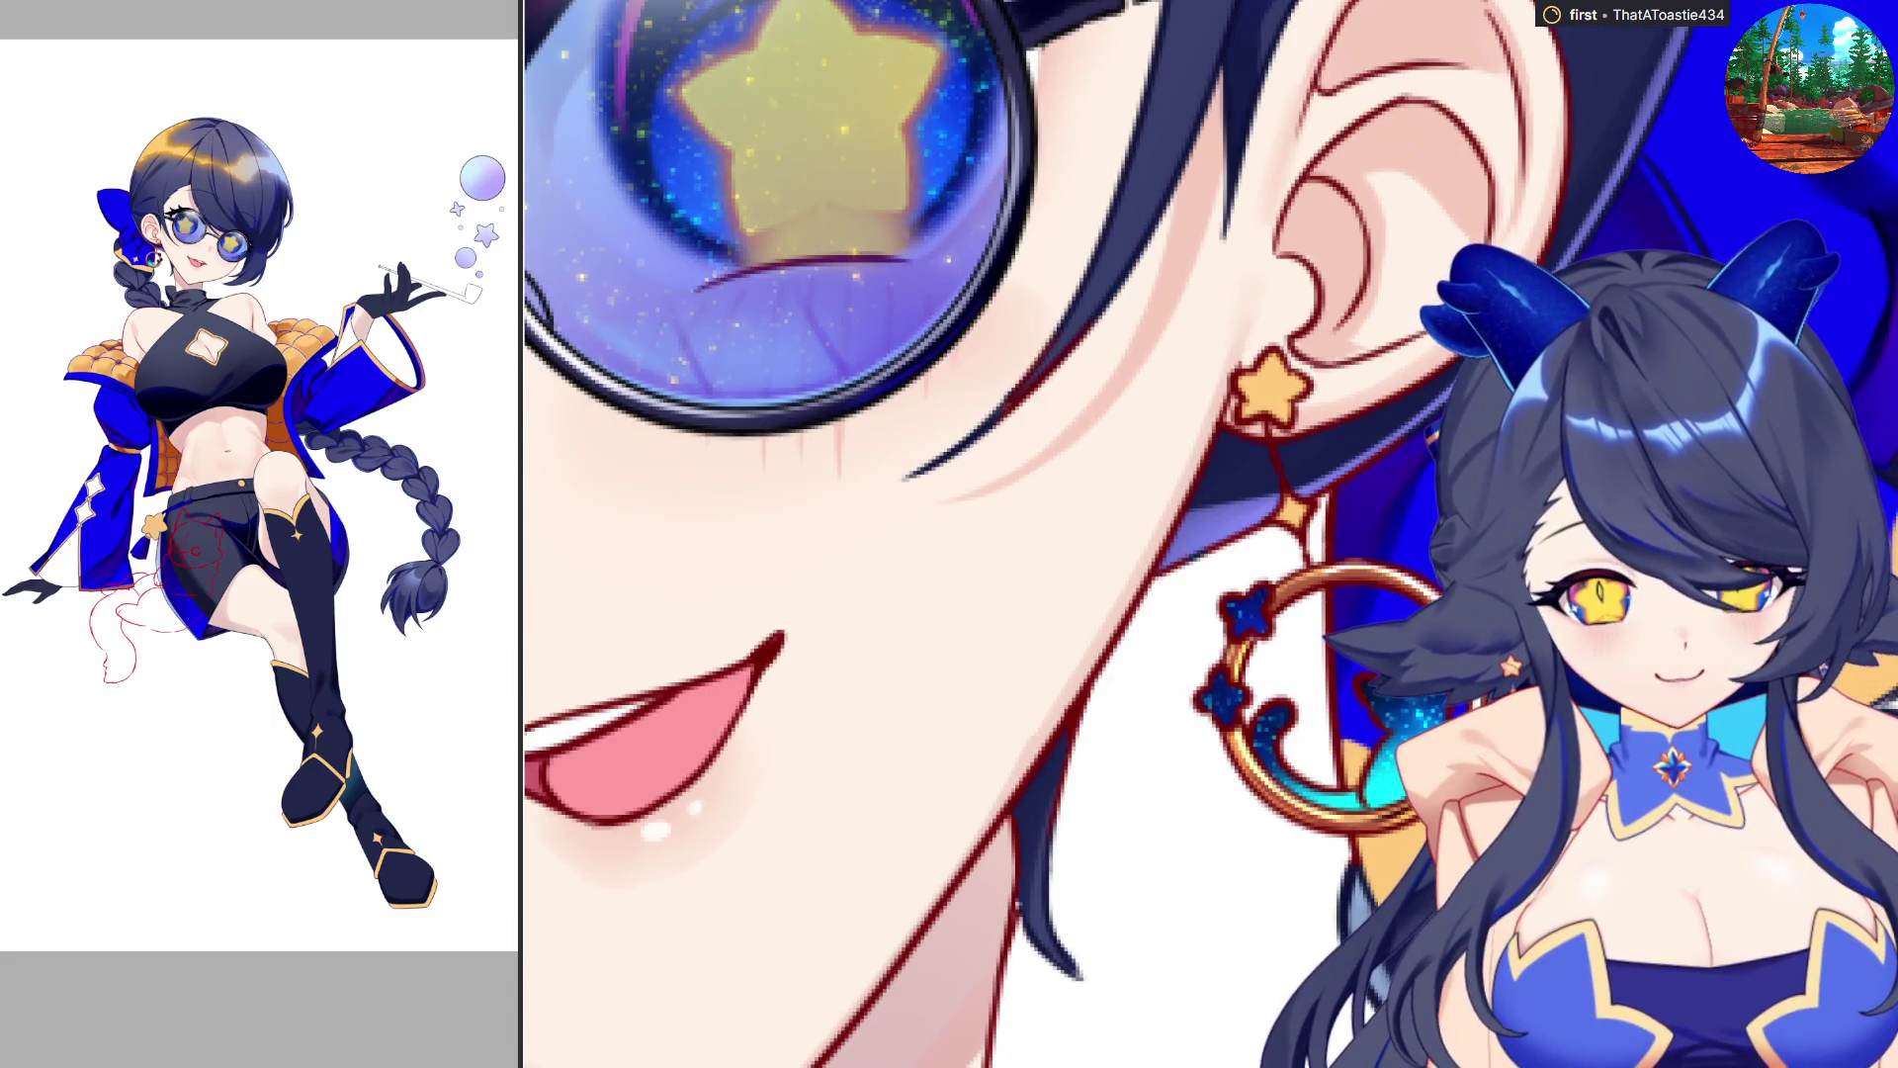
Paint darker orange shading across the star earring stud.
mouse_move(1245, 406)
left_mouse_down()
mouse_move(1295, 401)
mouse_move(1285, 426)
mouse_move(1300, 406)
left_mouse_up()
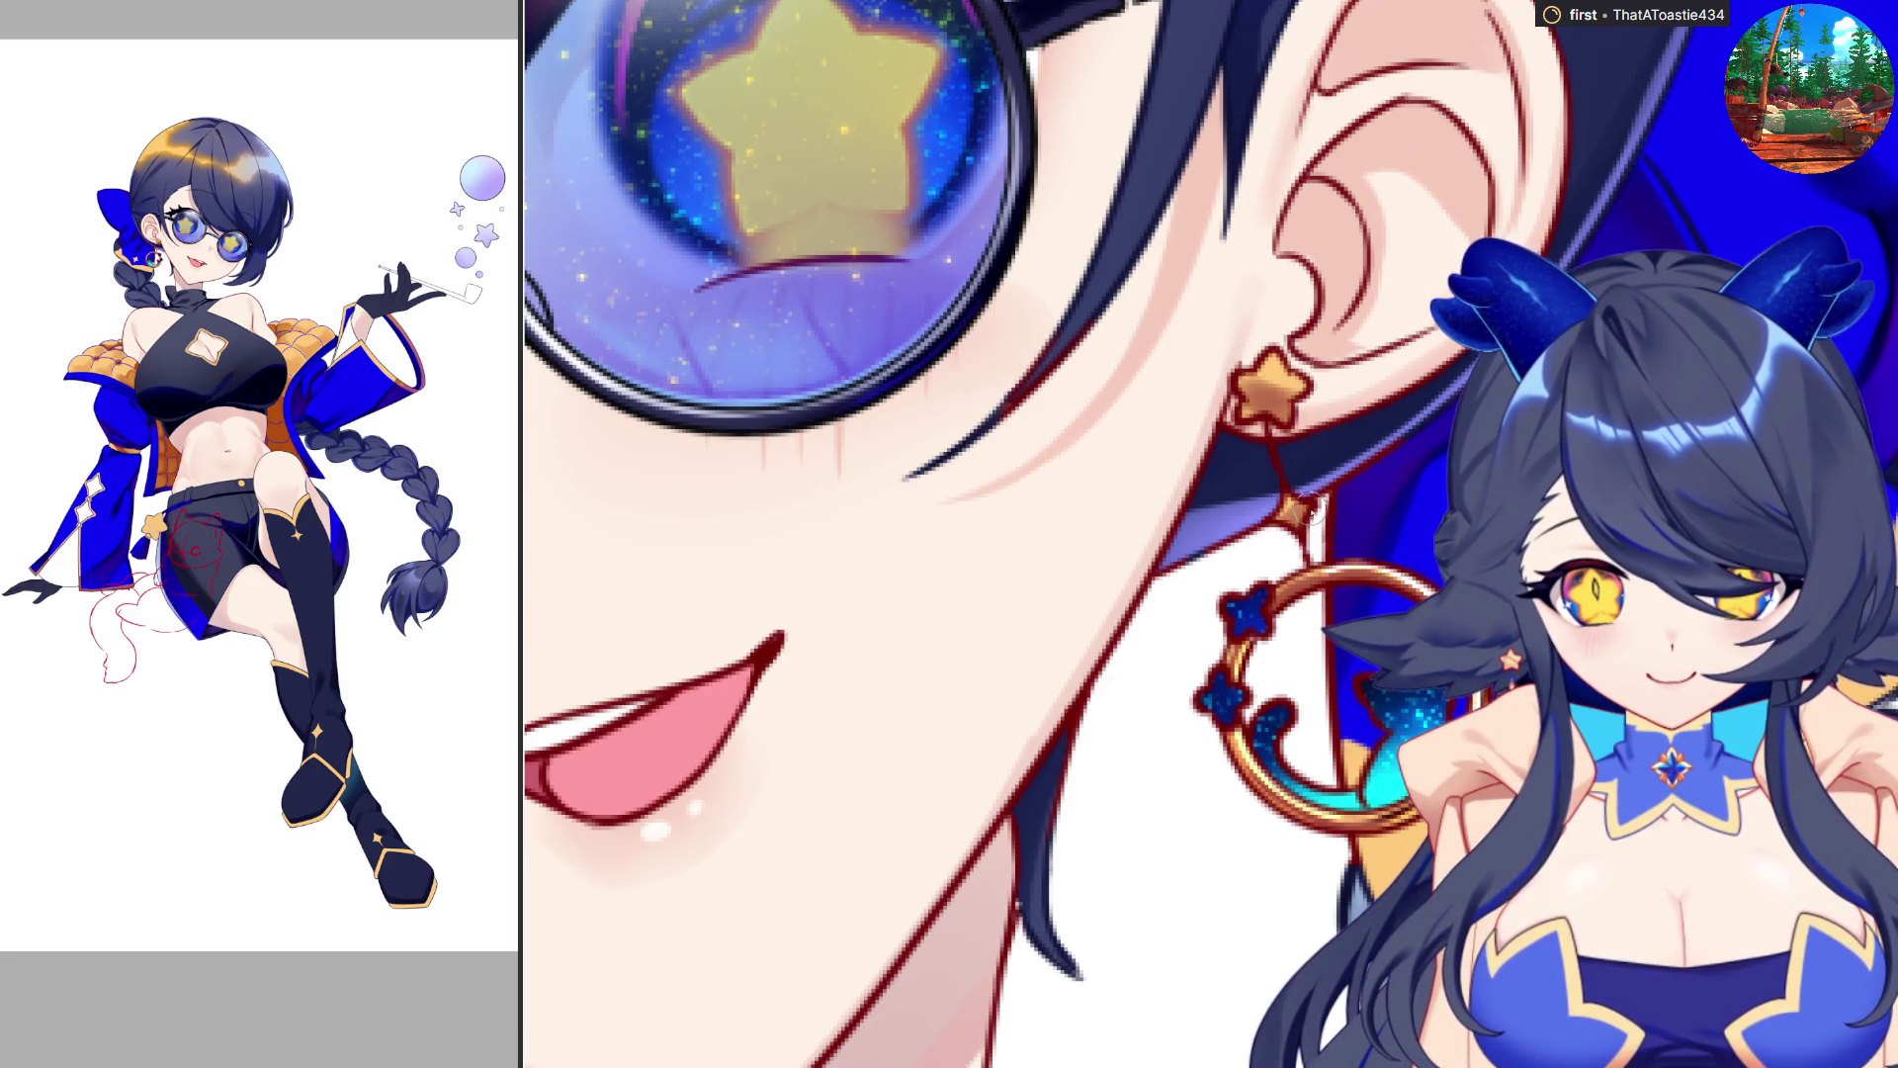
scroll(1303, 786, "down", 5)
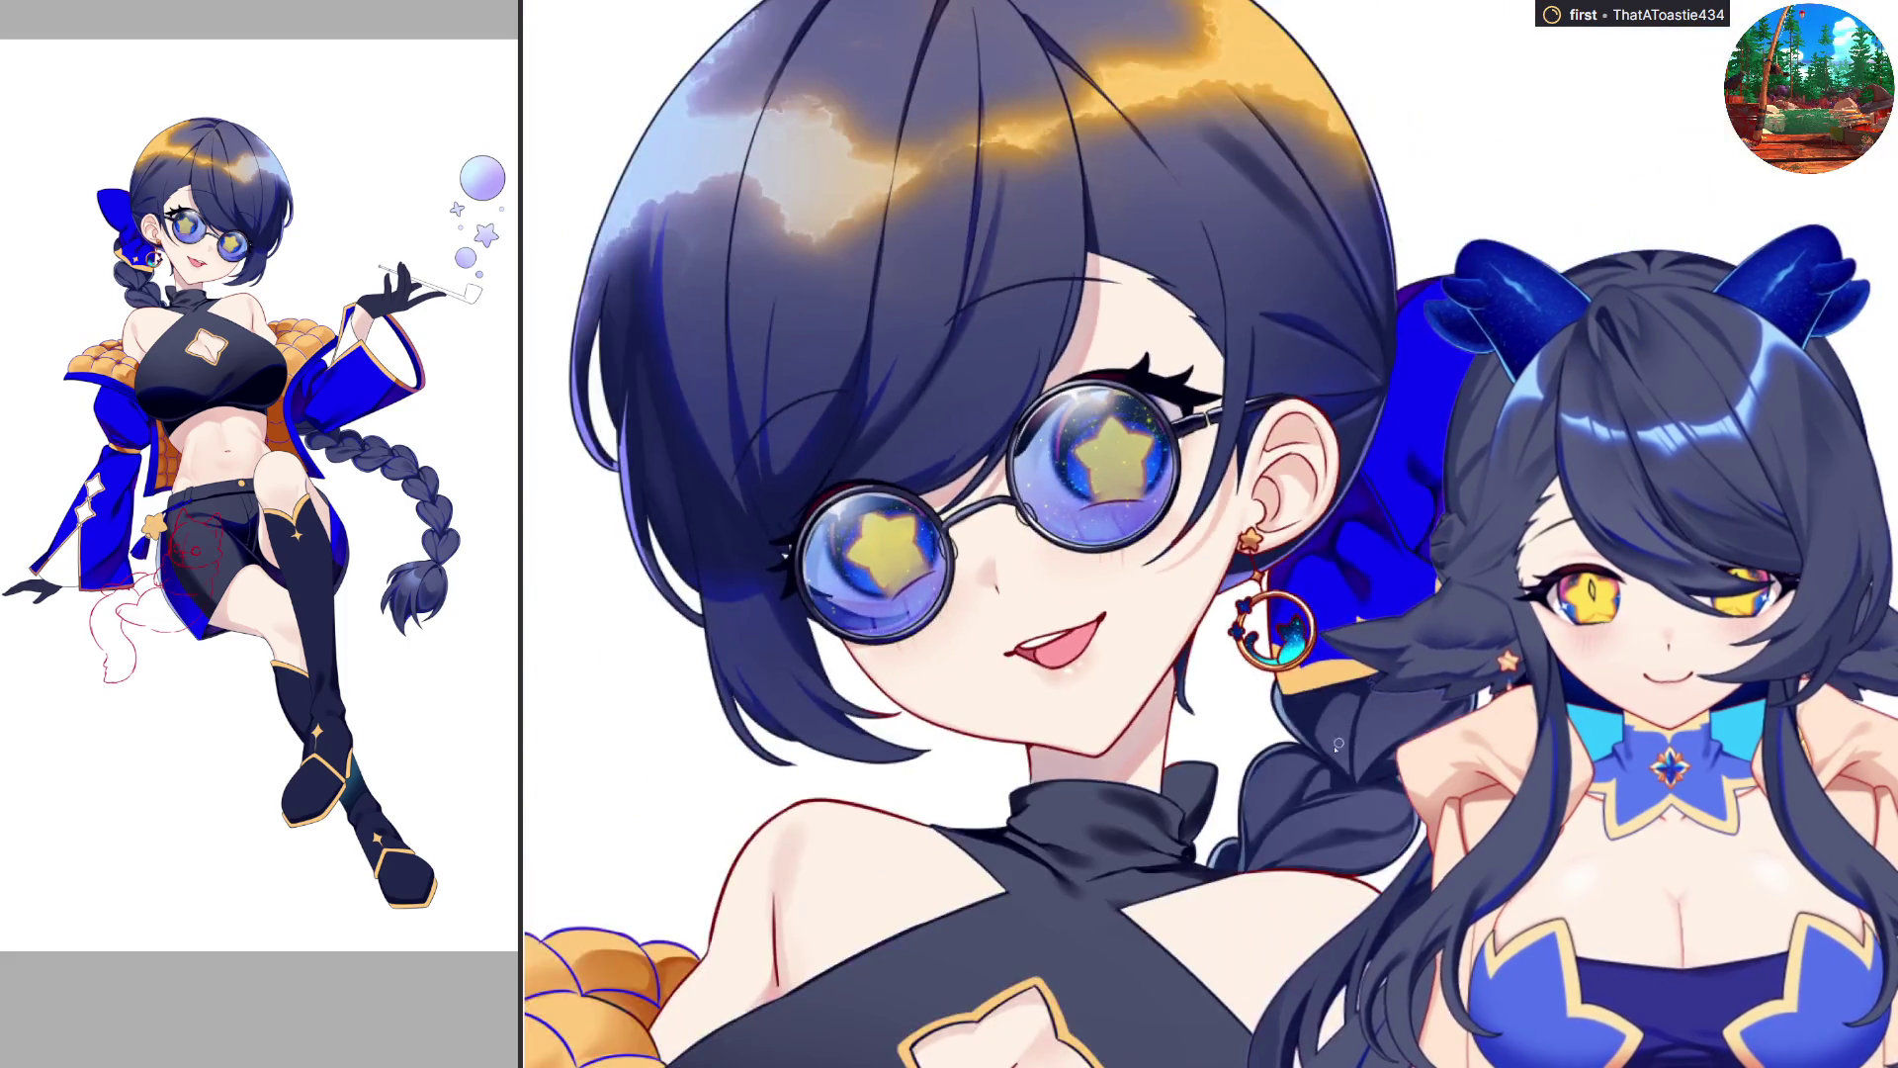
scroll(1273, 633, "up", 10)
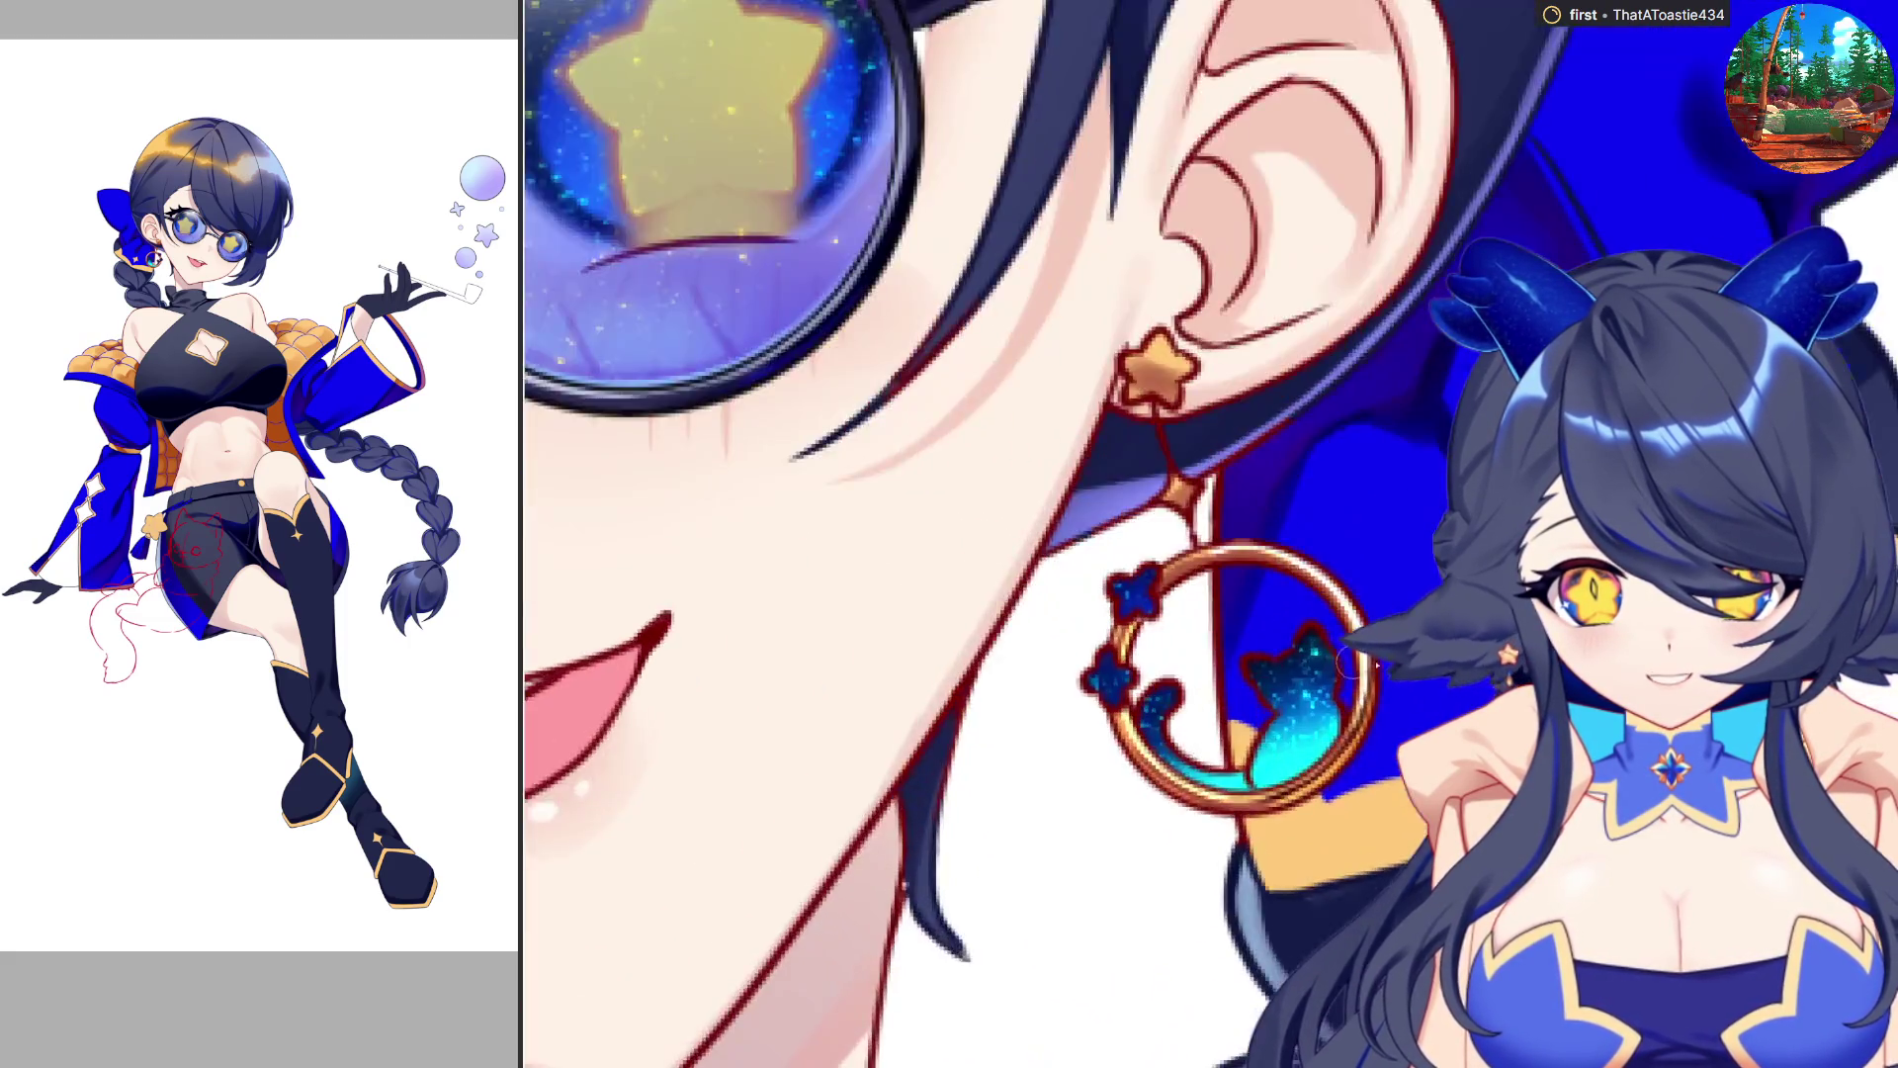
scroll(1568, 697, "down", 3)
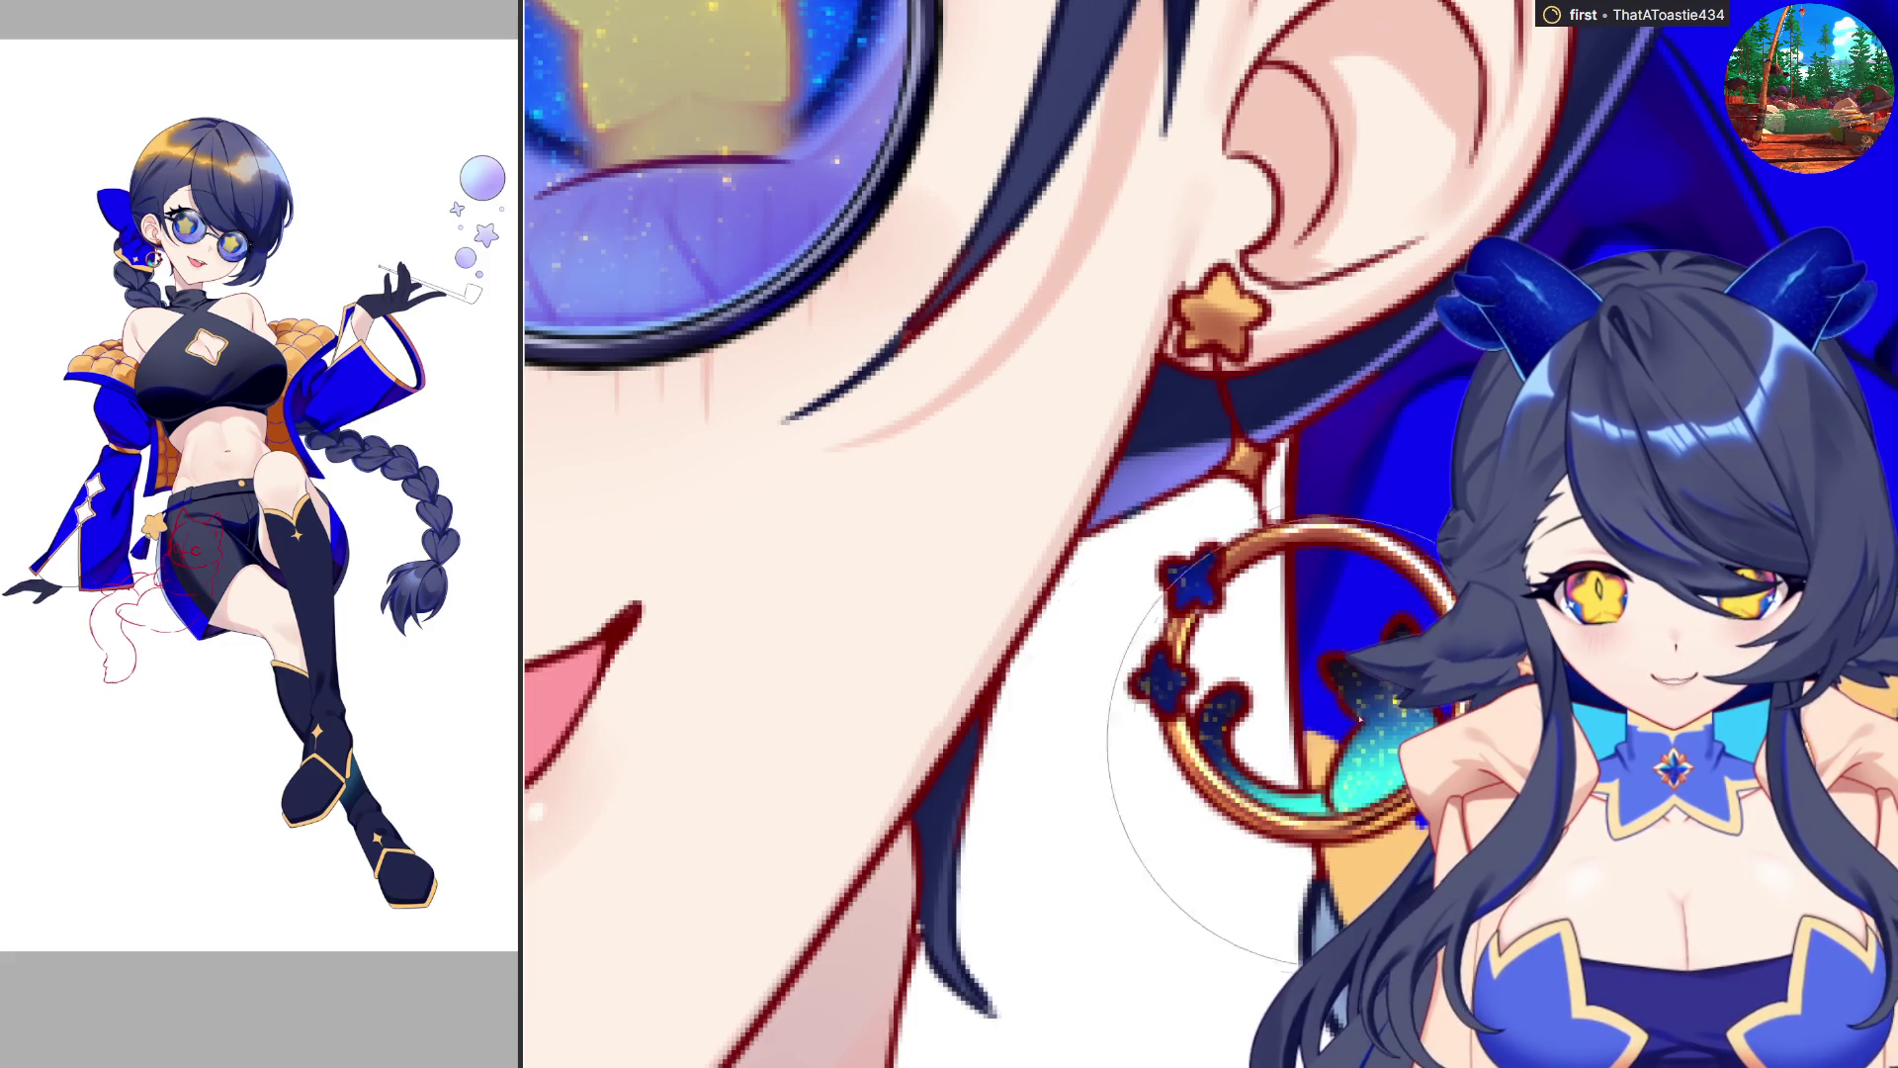
scroll(1316, 751, "down", 5)
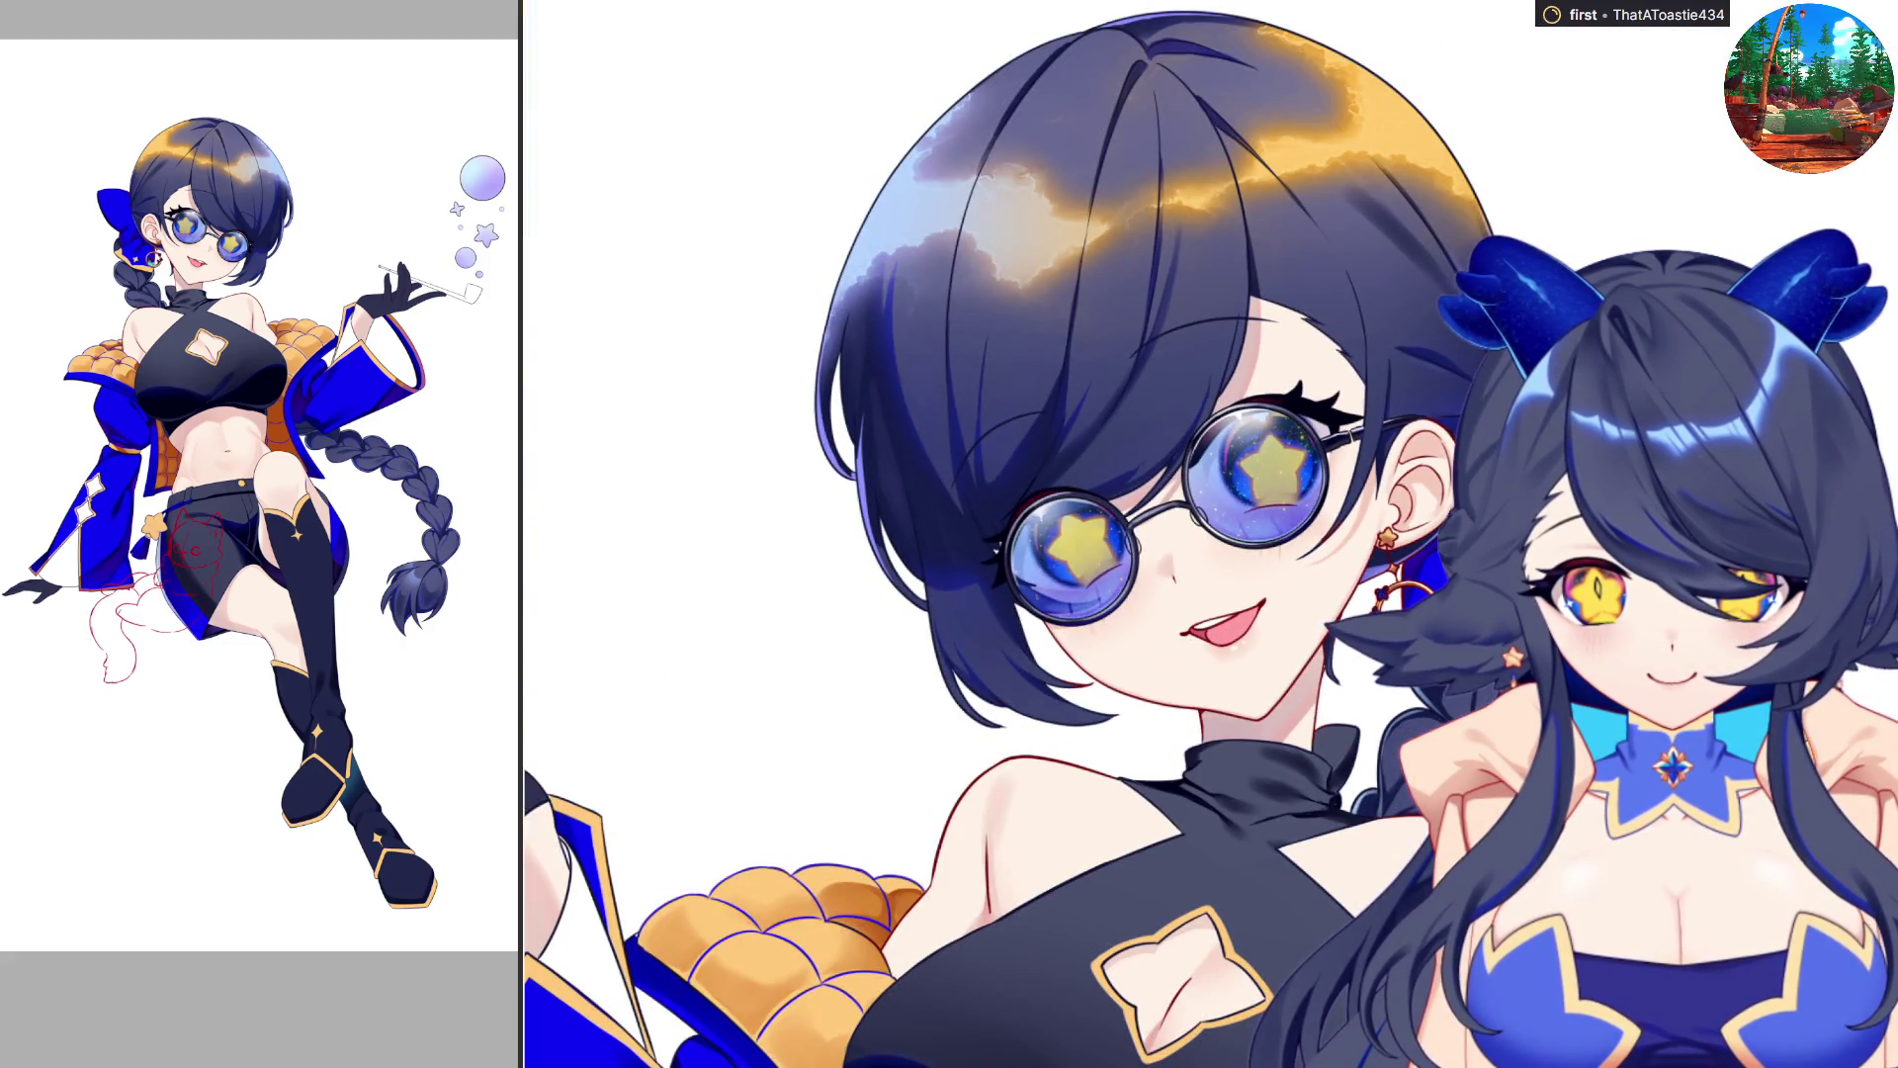
scroll(1385, 749, "up", 6)
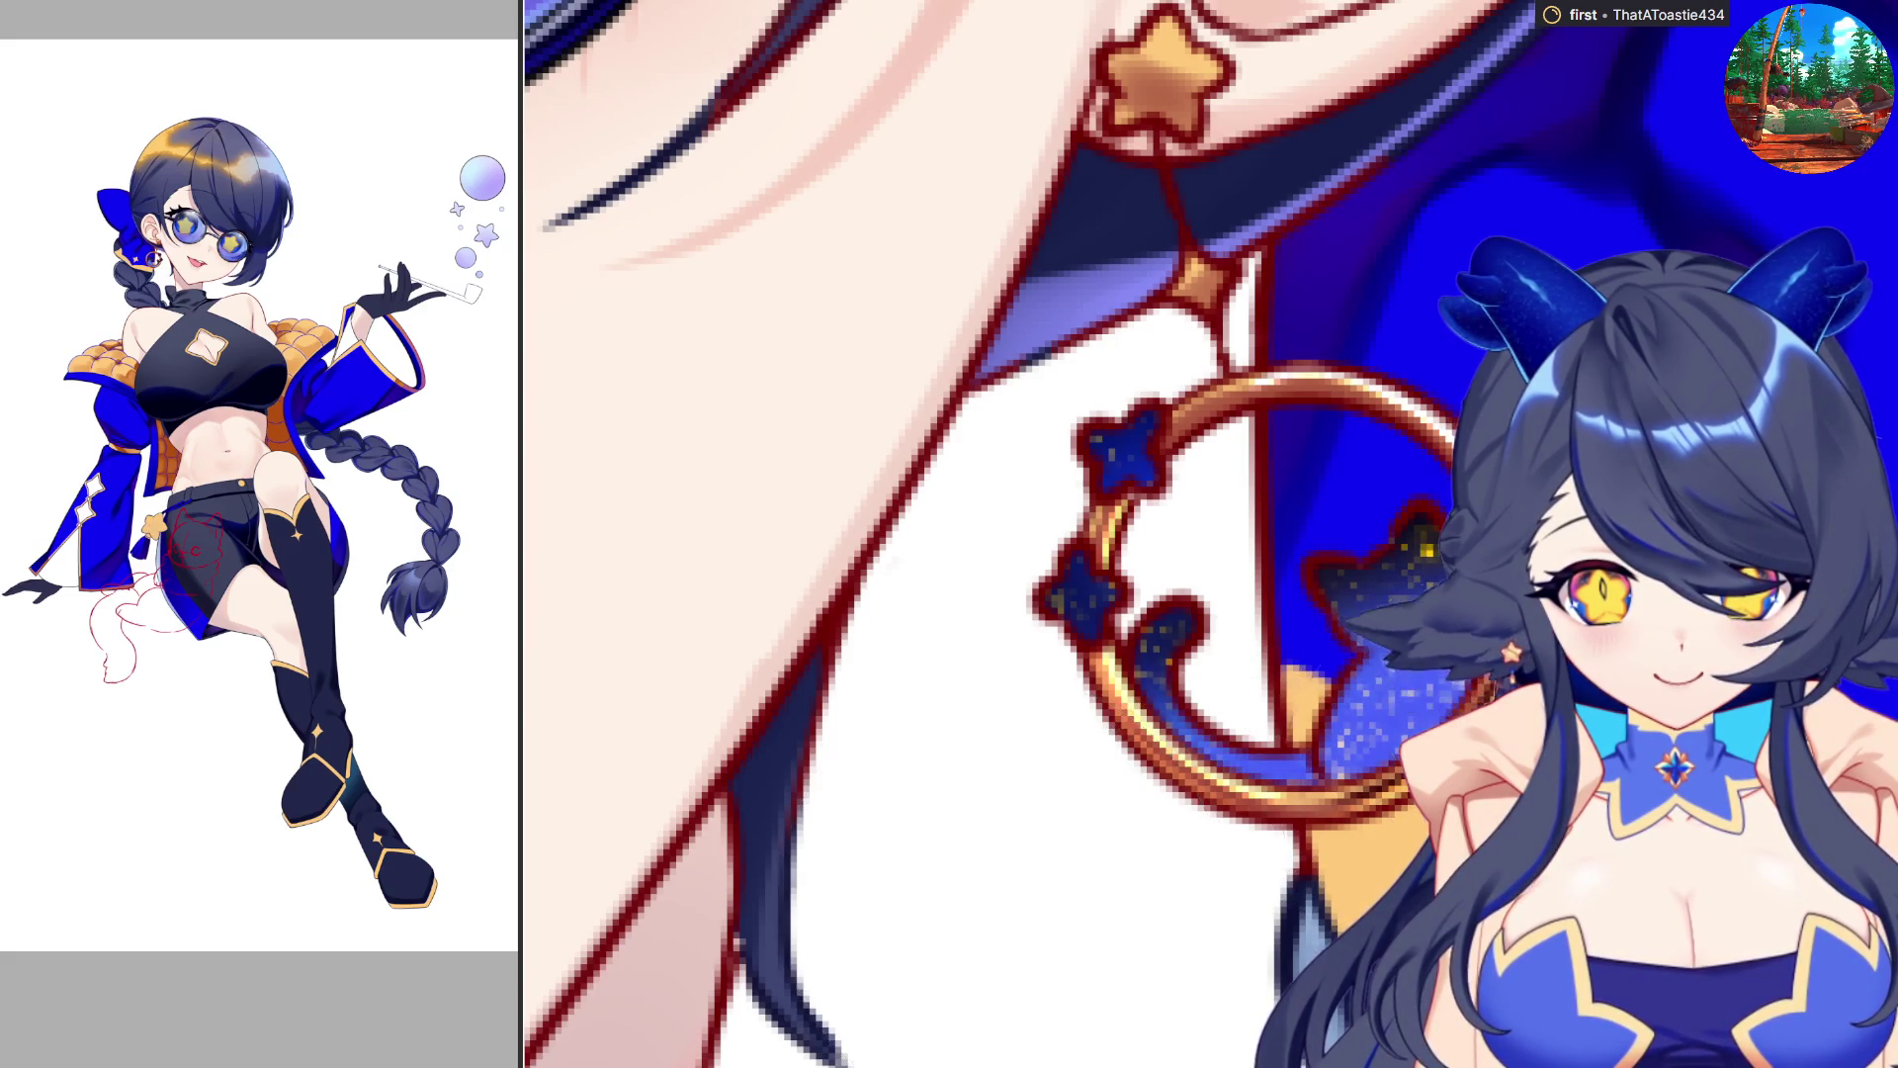
scroll(1169, 831, "down", 5)
scroll(1169, 830, "down", 2)
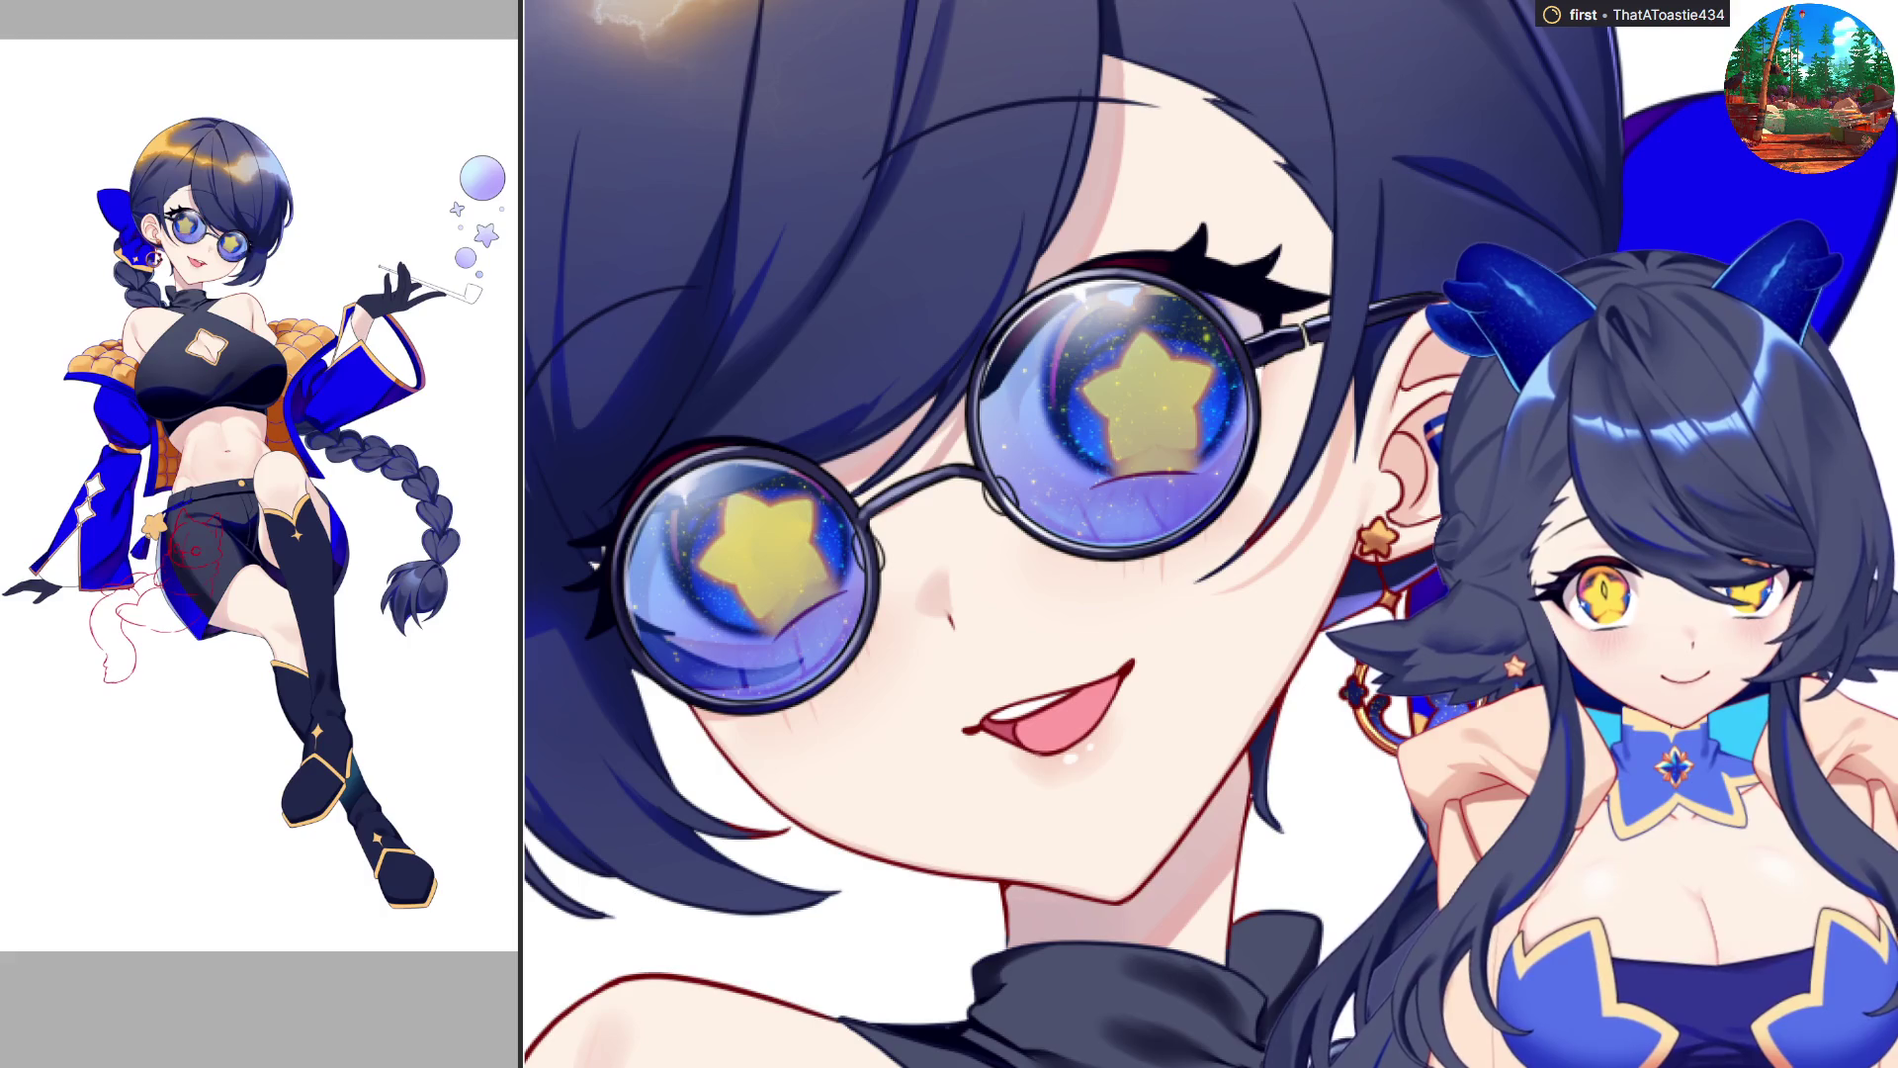
scroll(1463, 796, "up", 2)
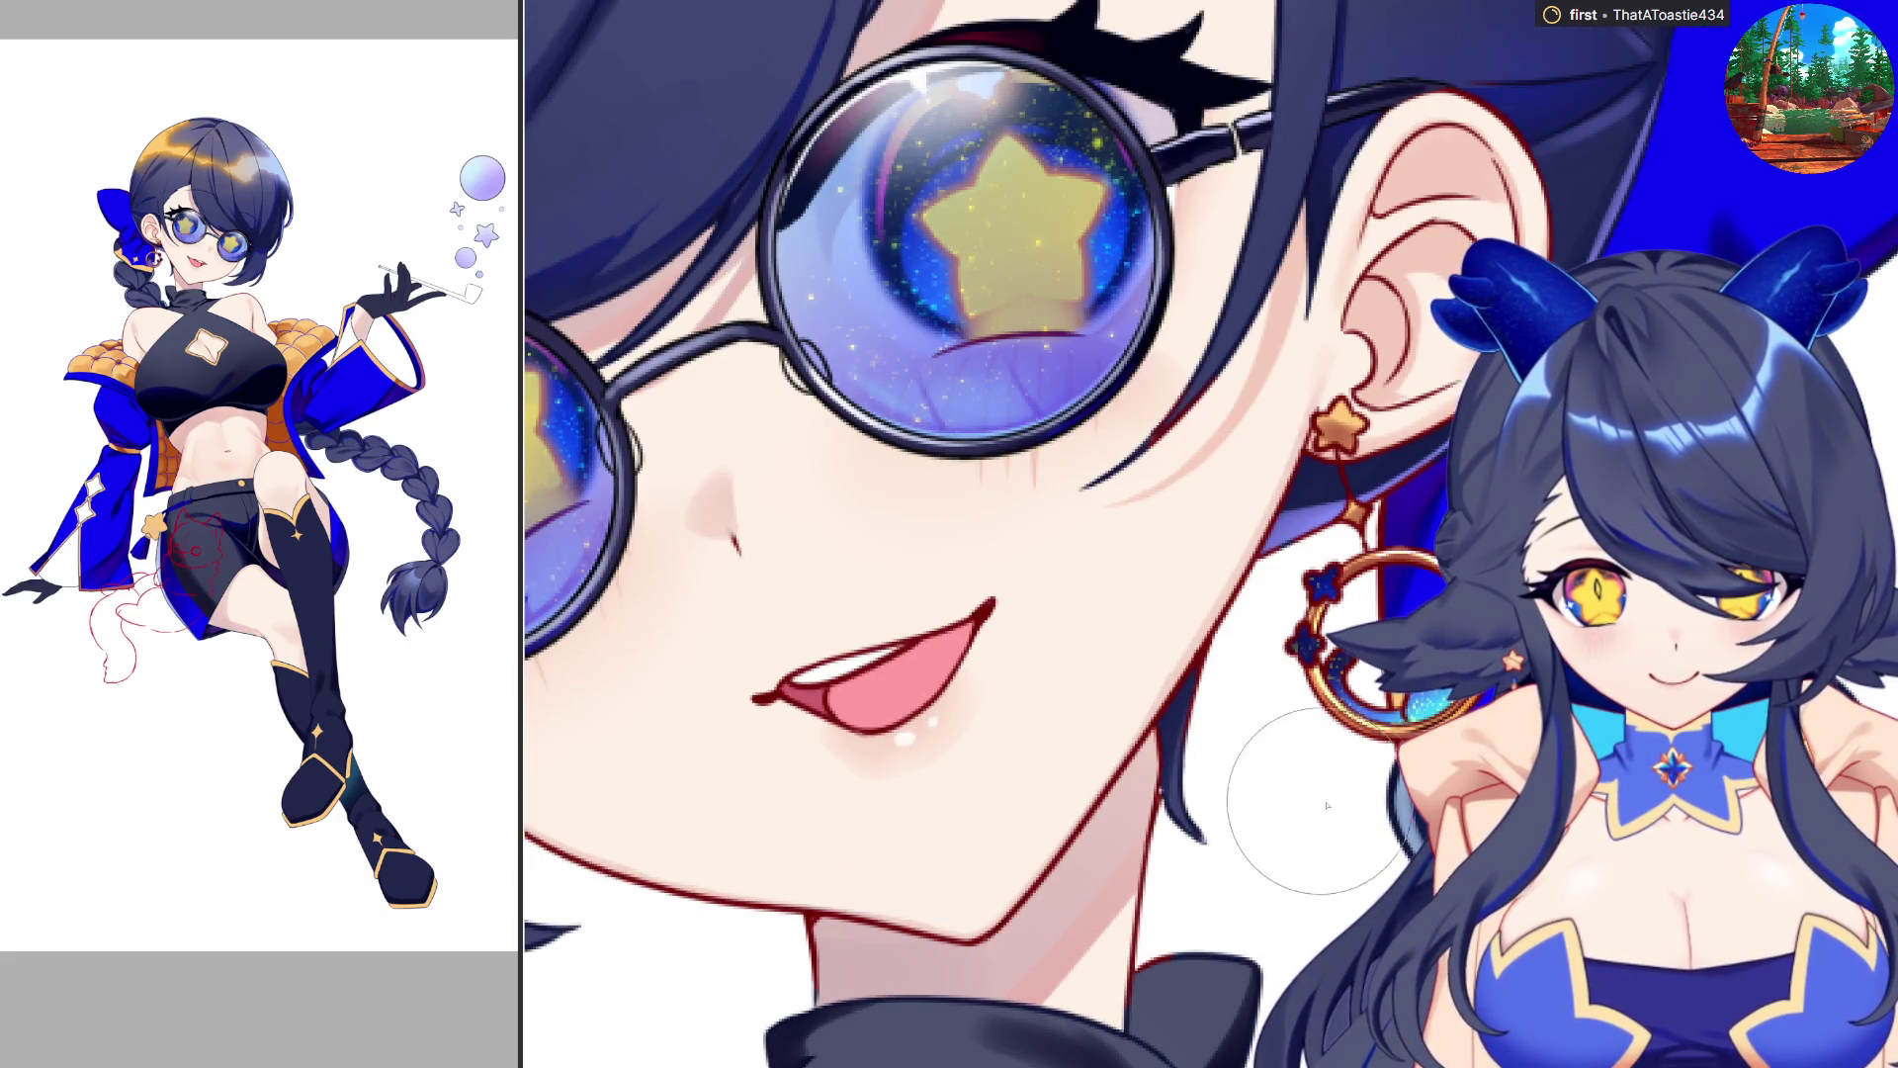
scroll(1210, 534, "down", 5)
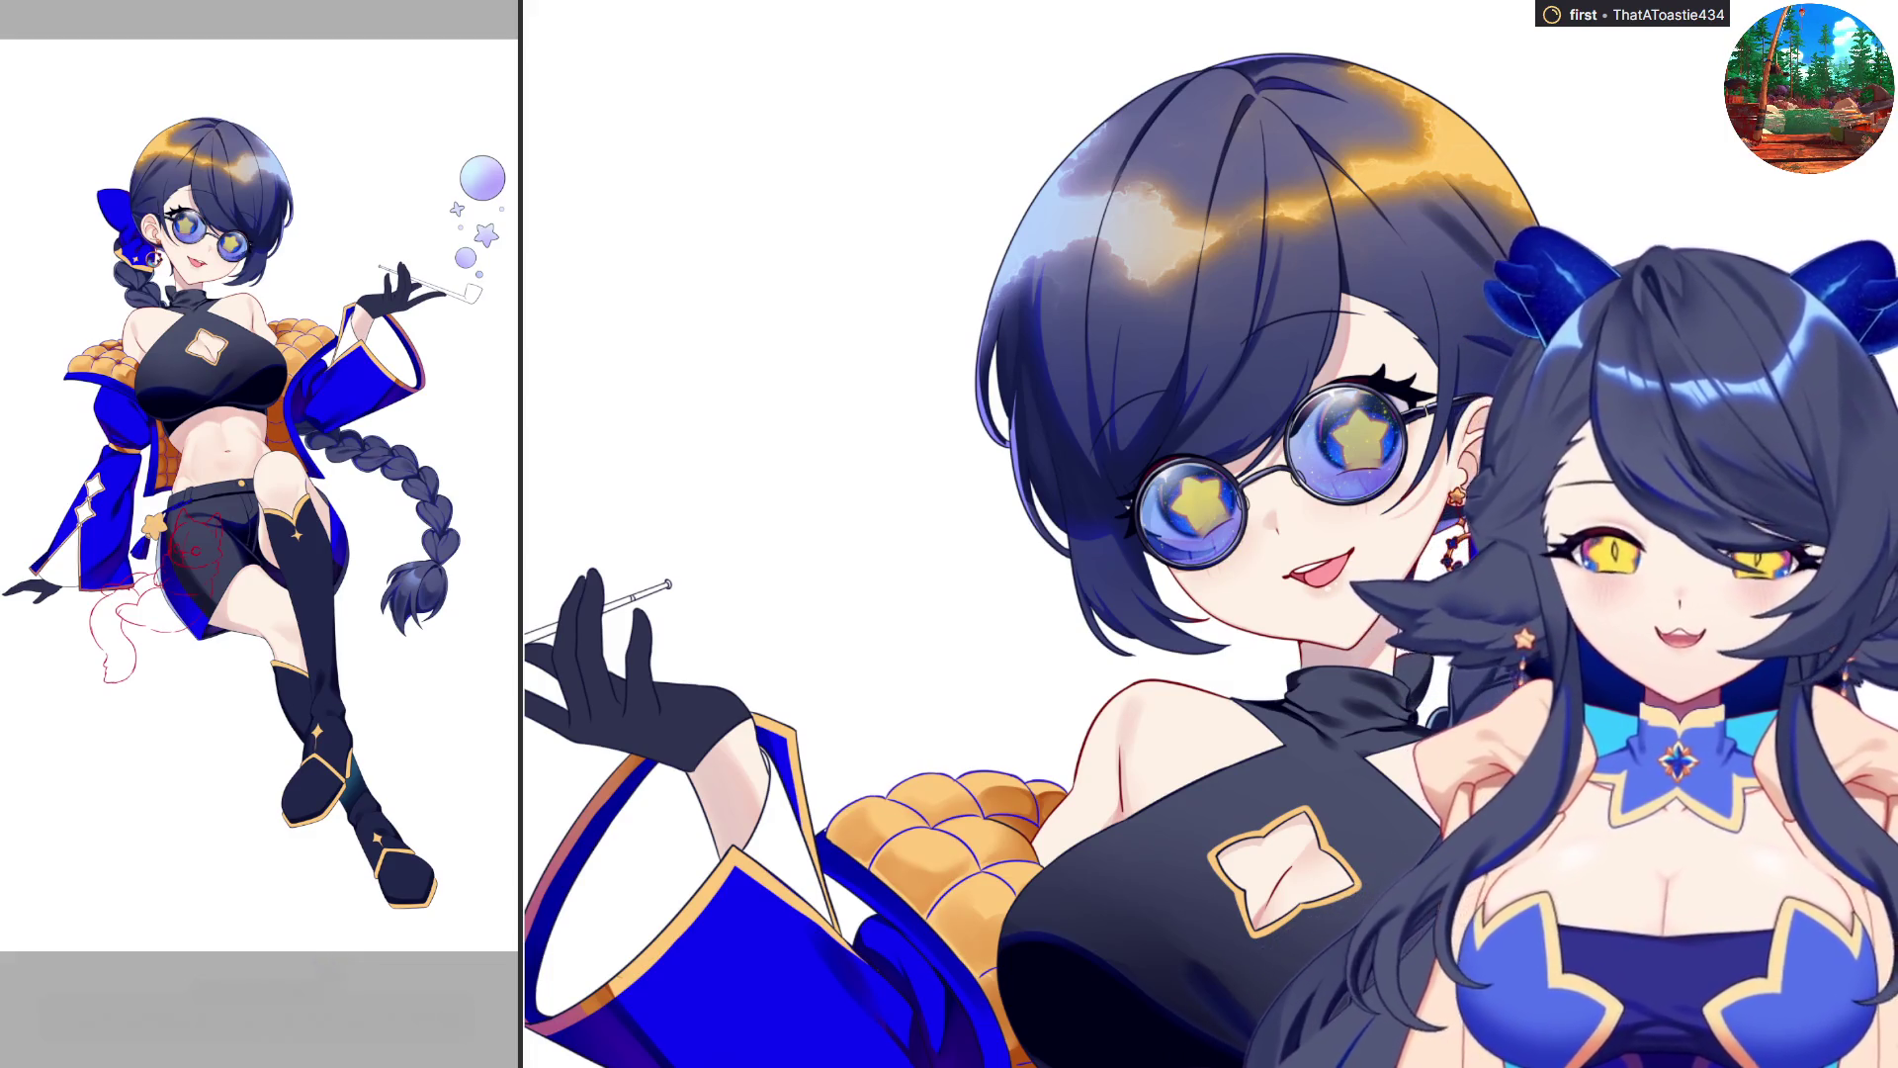
scroll(1394, 593, "up", 3)
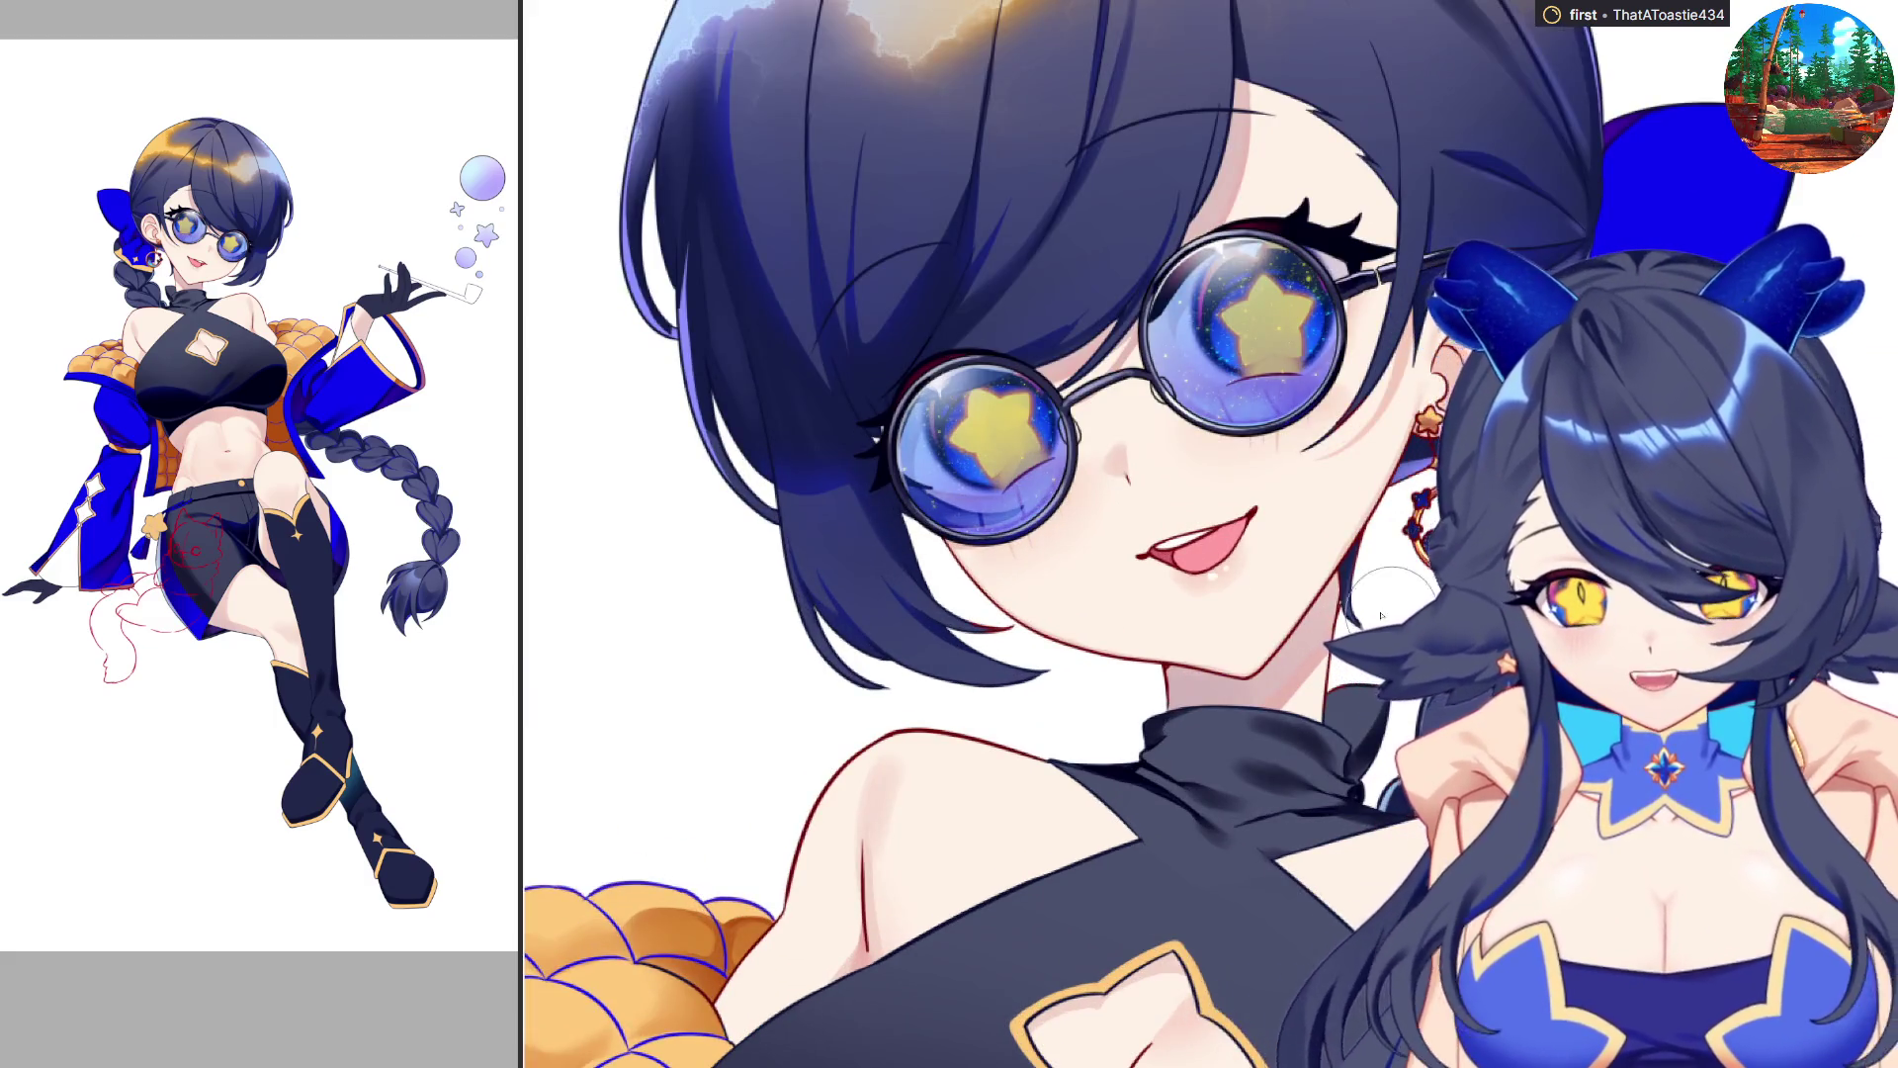
scroll(1387, 672, "down", 2)
scroll(1318, 645, "up", 2)
scroll(1273, 669, "down", 1)
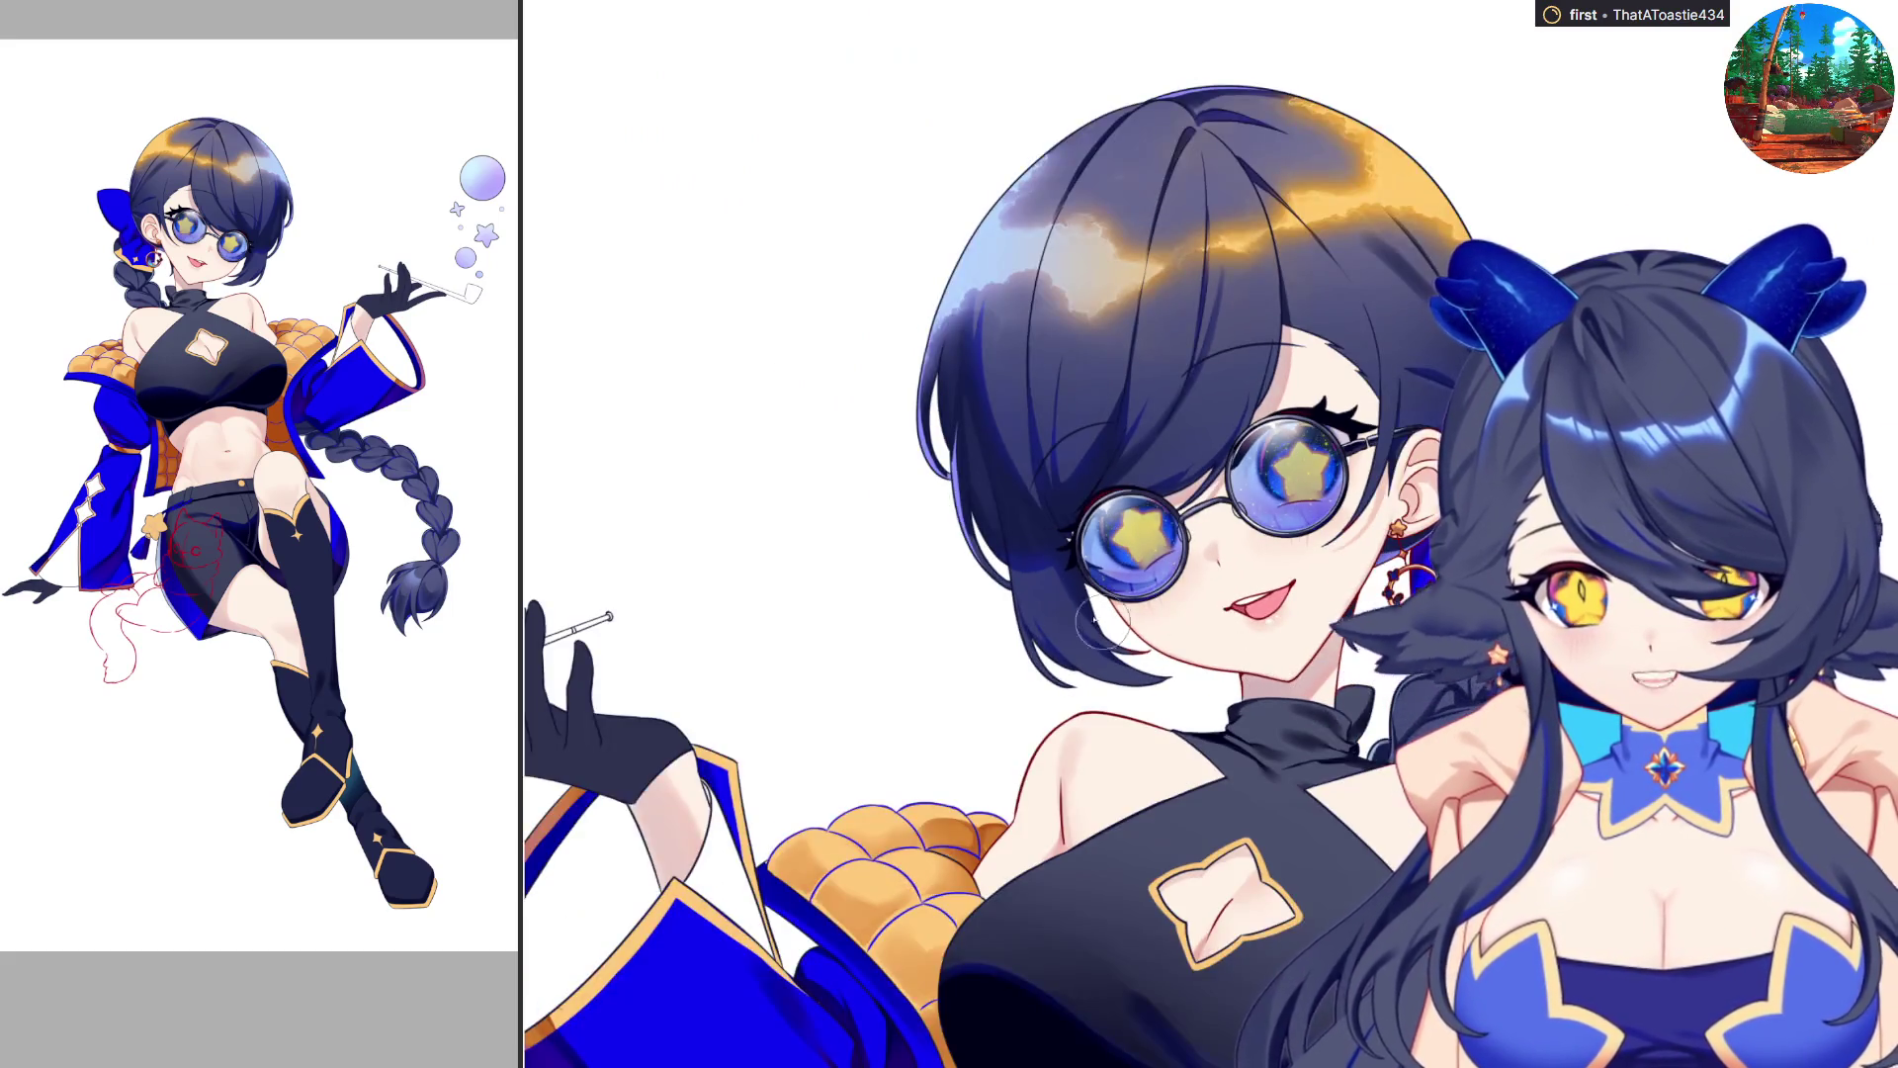
Reset the canvas rotation so the view stands upright again.
key("ctrl+0")
scroll(1137, 449, "up", 2)
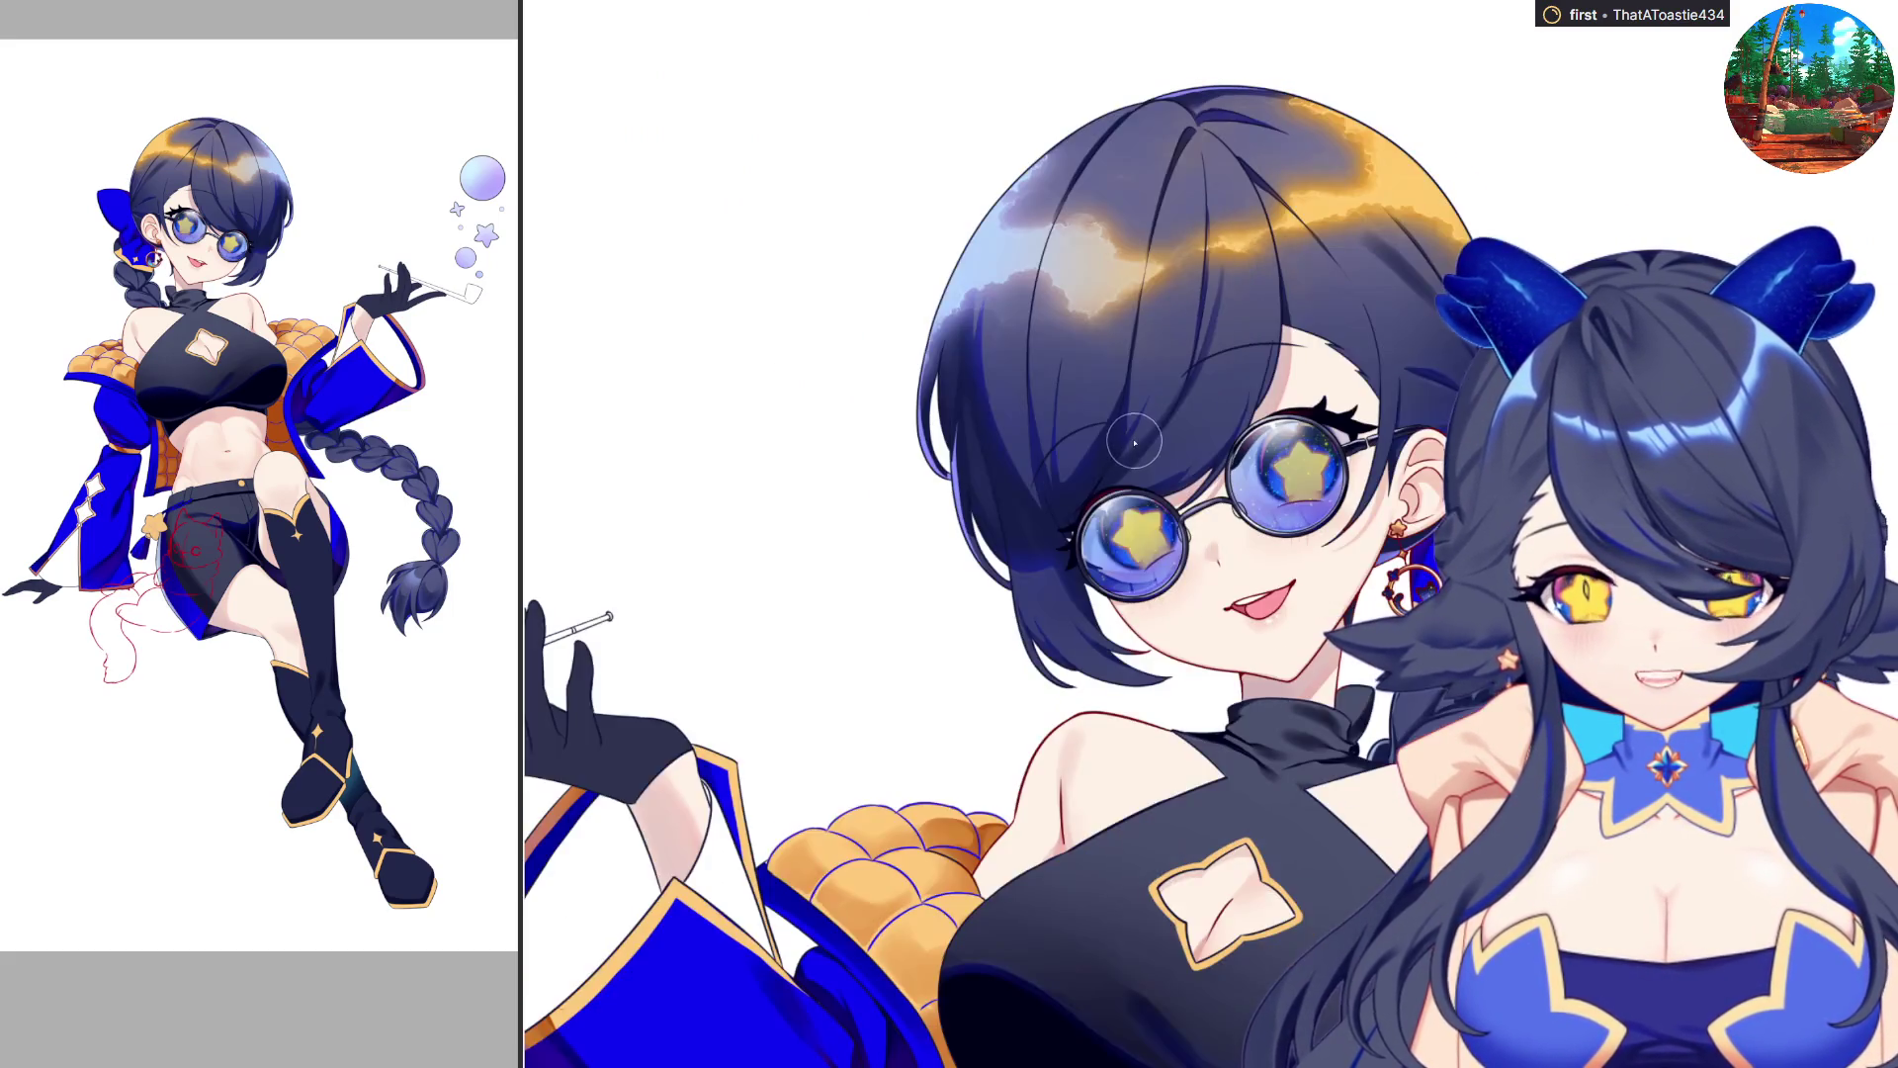
scroll(890, 721, "up", 3)
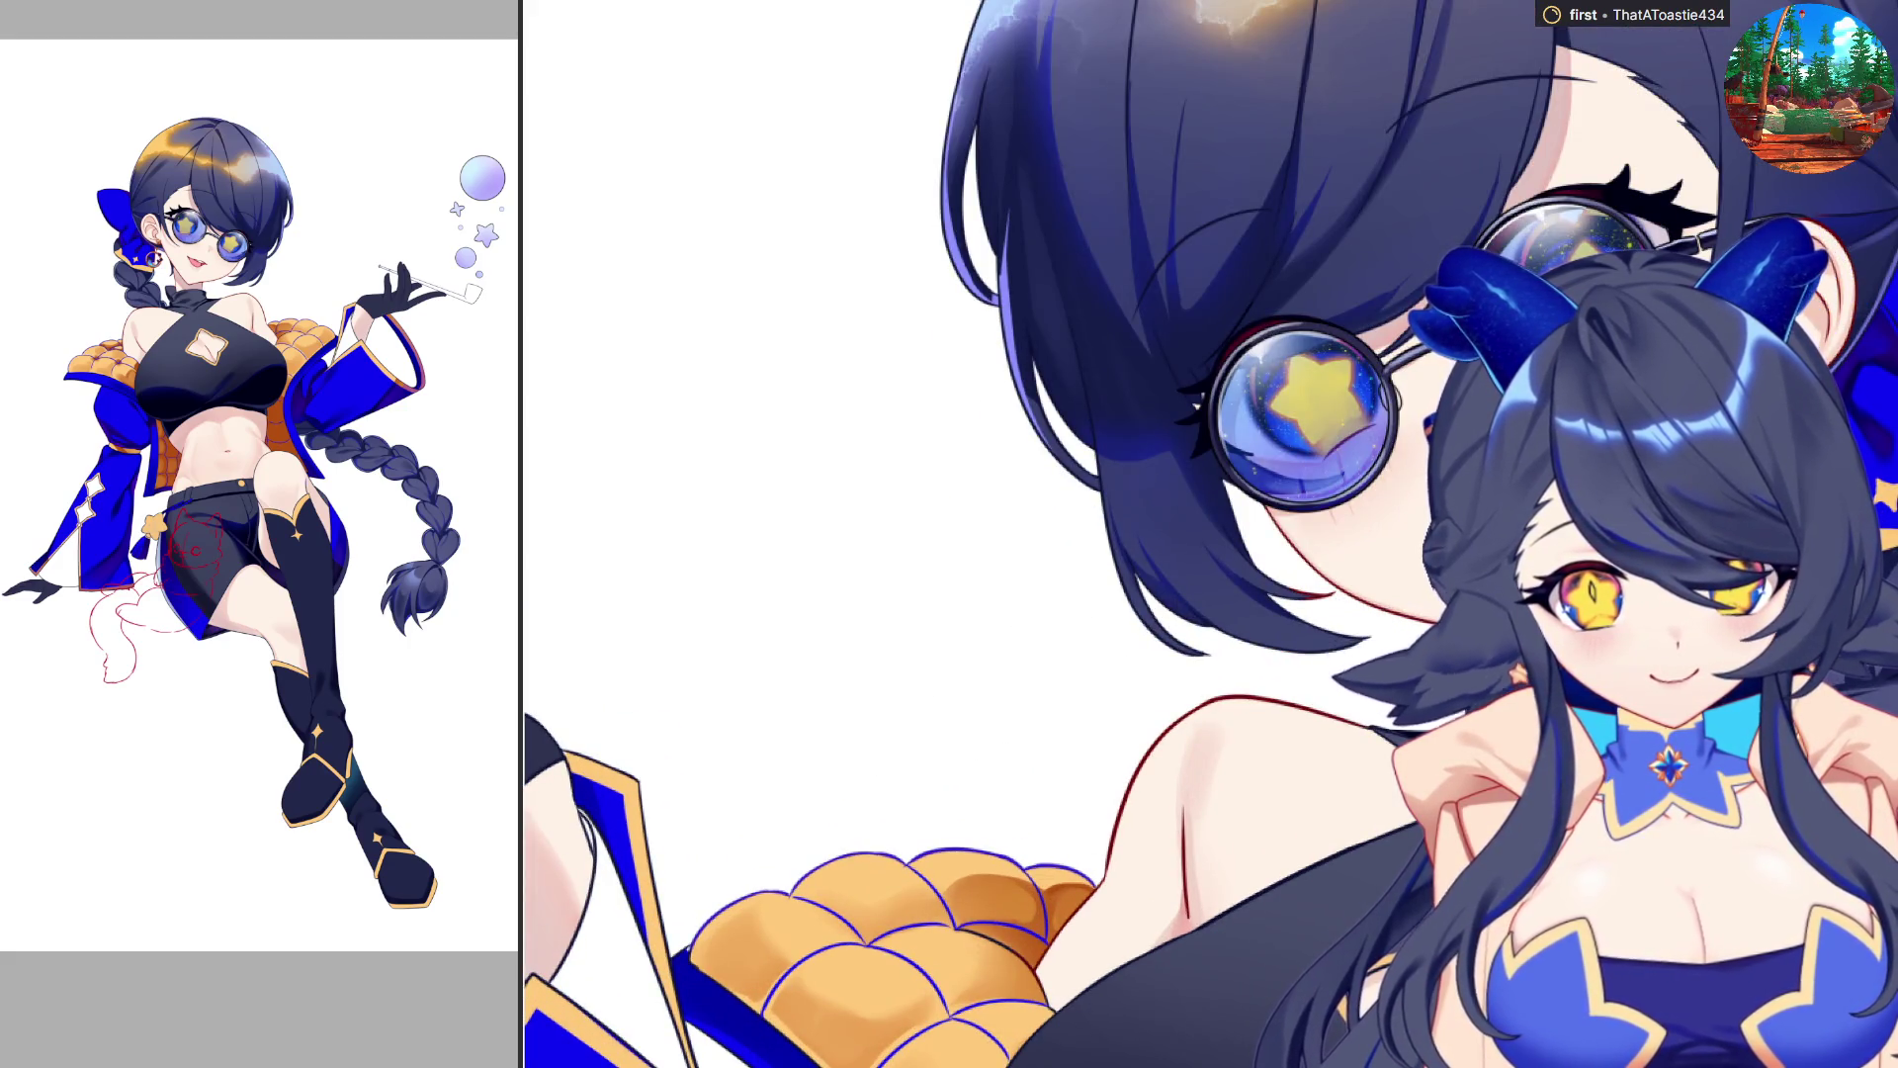
scroll(1187, 554, "up", 2)
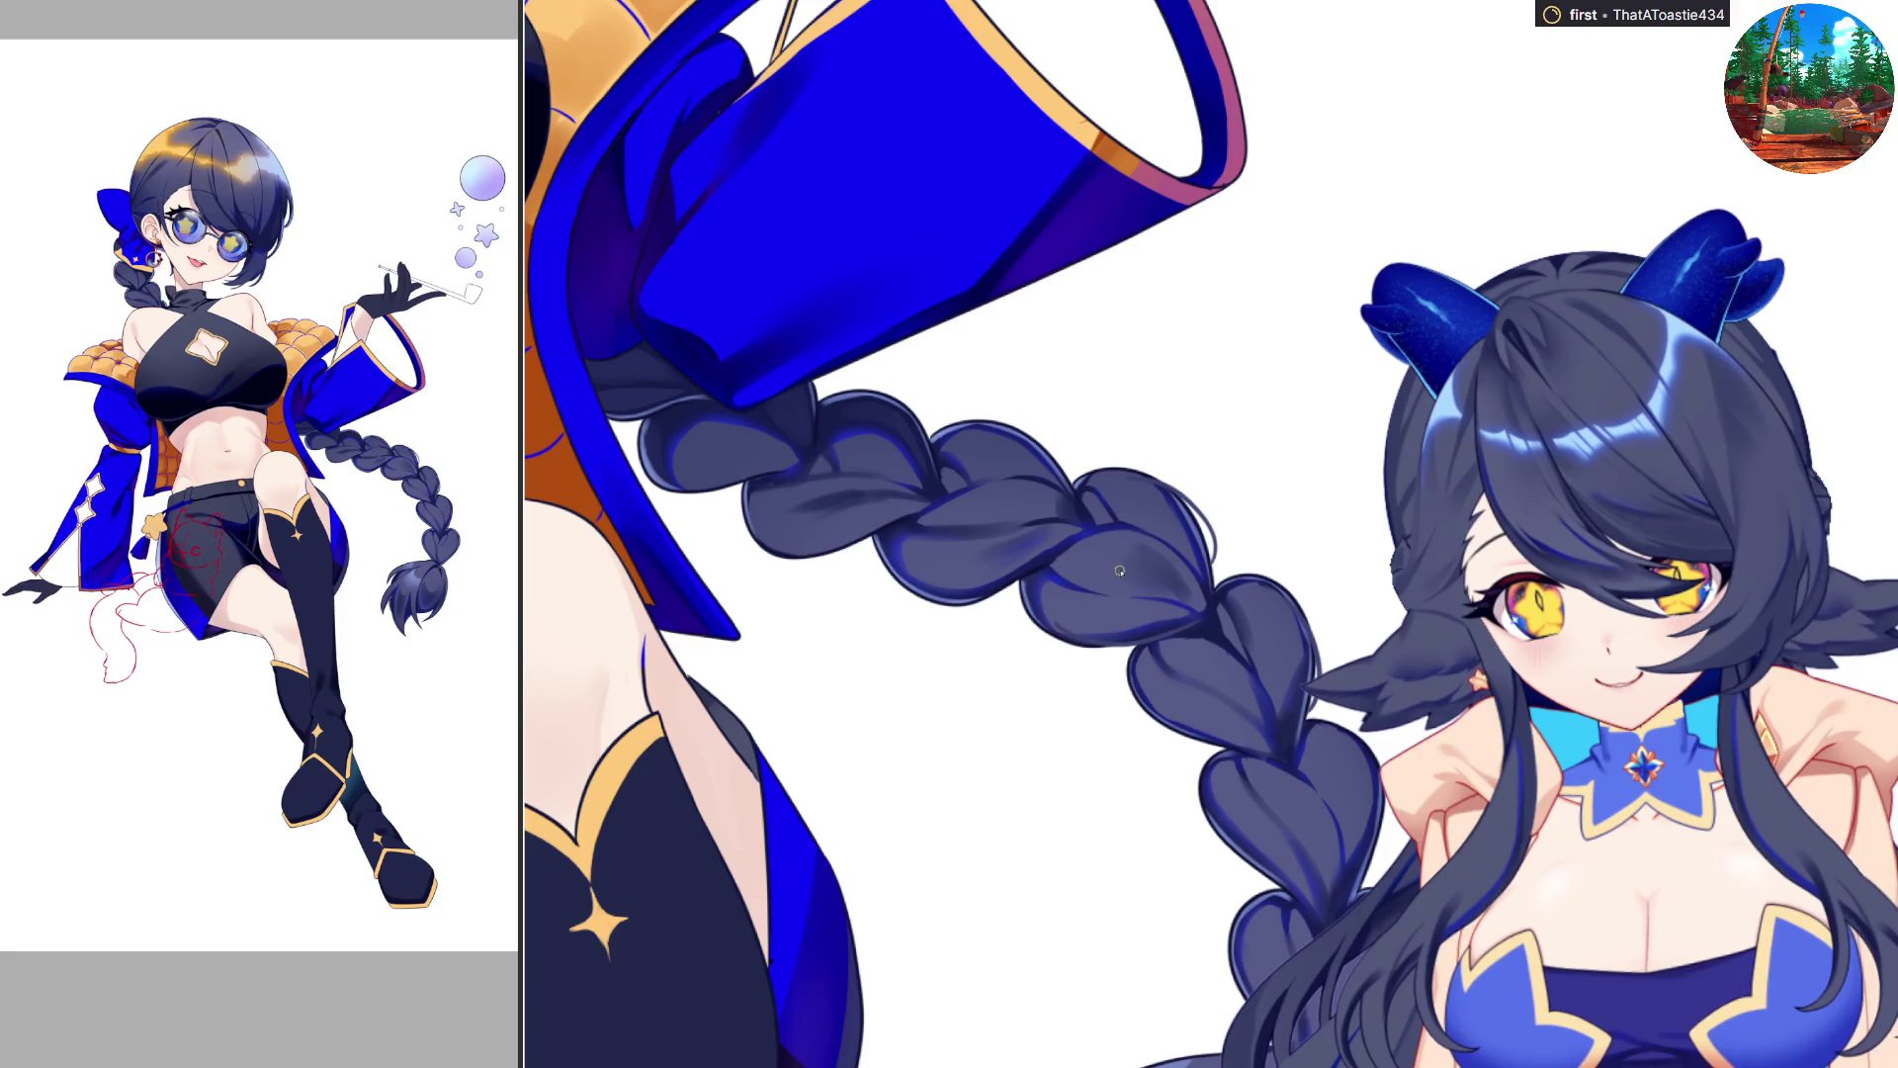
Paint a dark stroke along the braid's lower edge and check it by mirroring the view repeatedly.
scroll(905, 470, "up", 1)
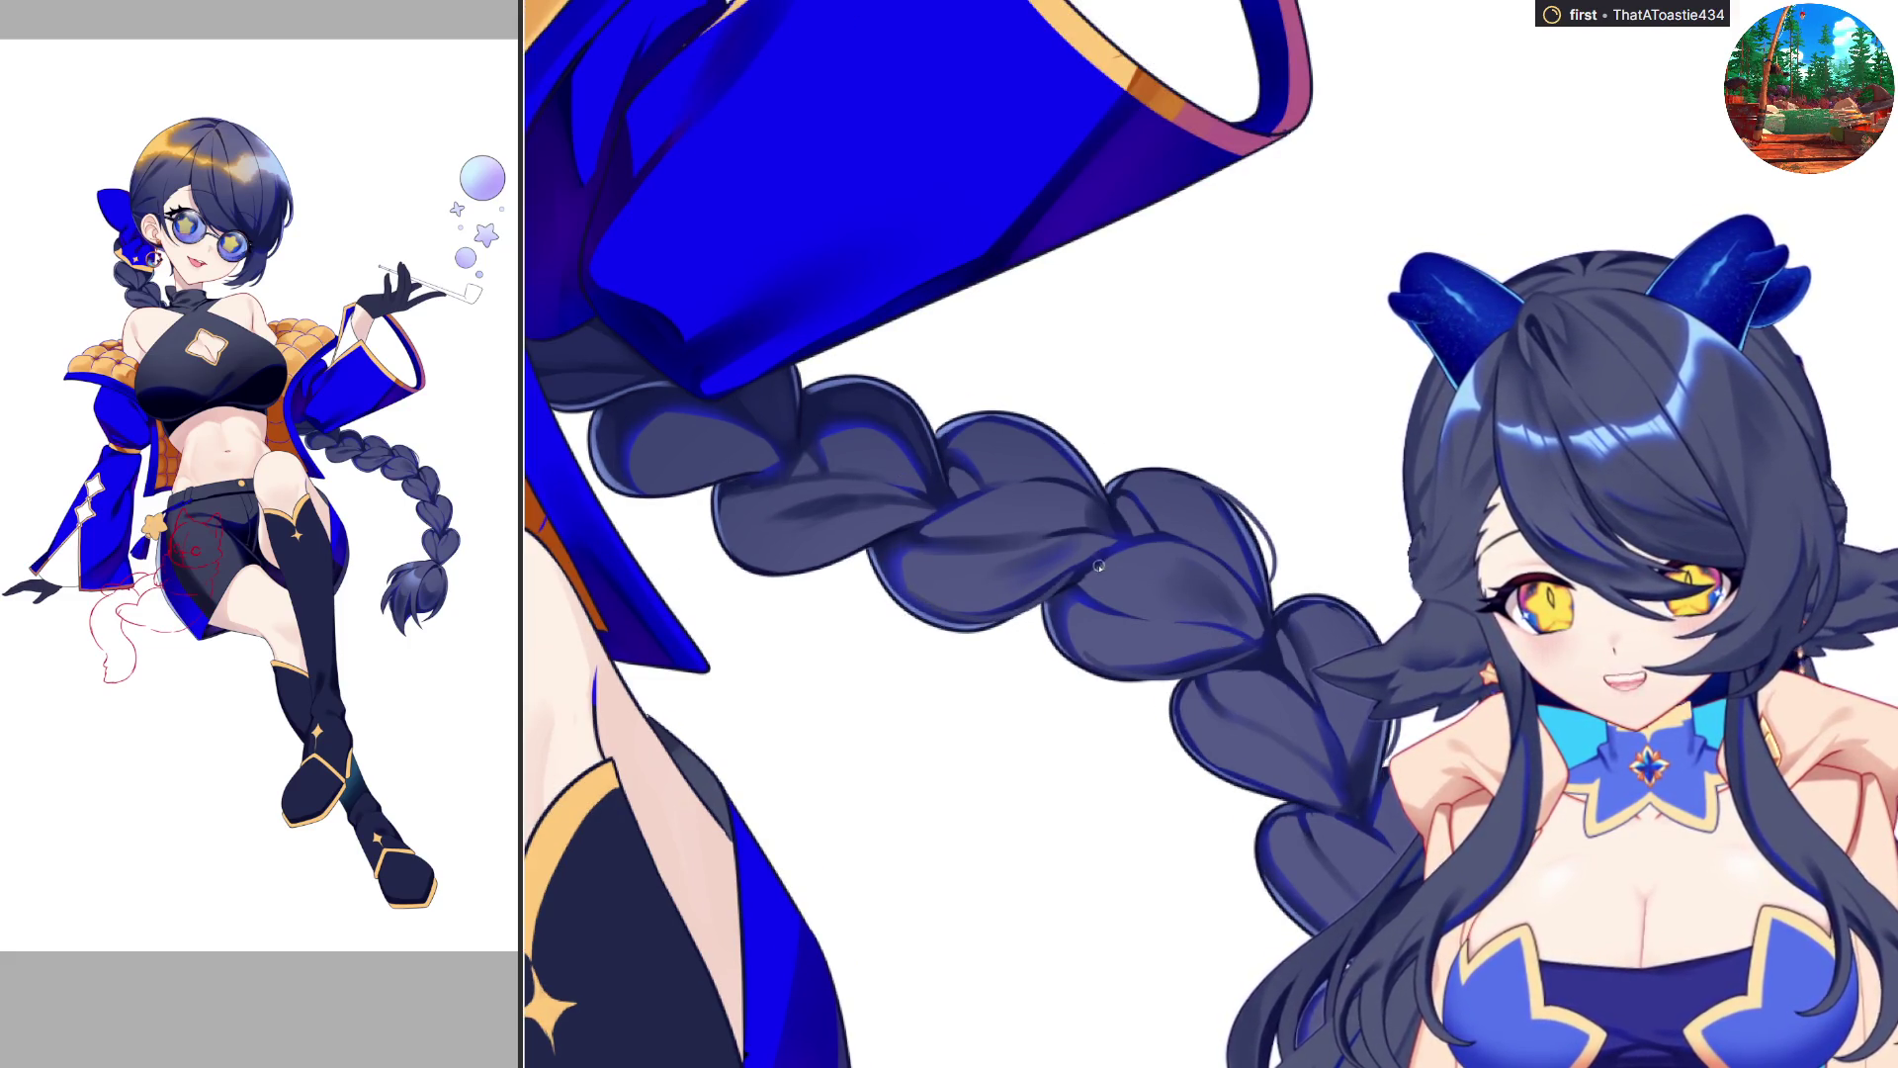
left_click_drag(727, 539, 866, 584)
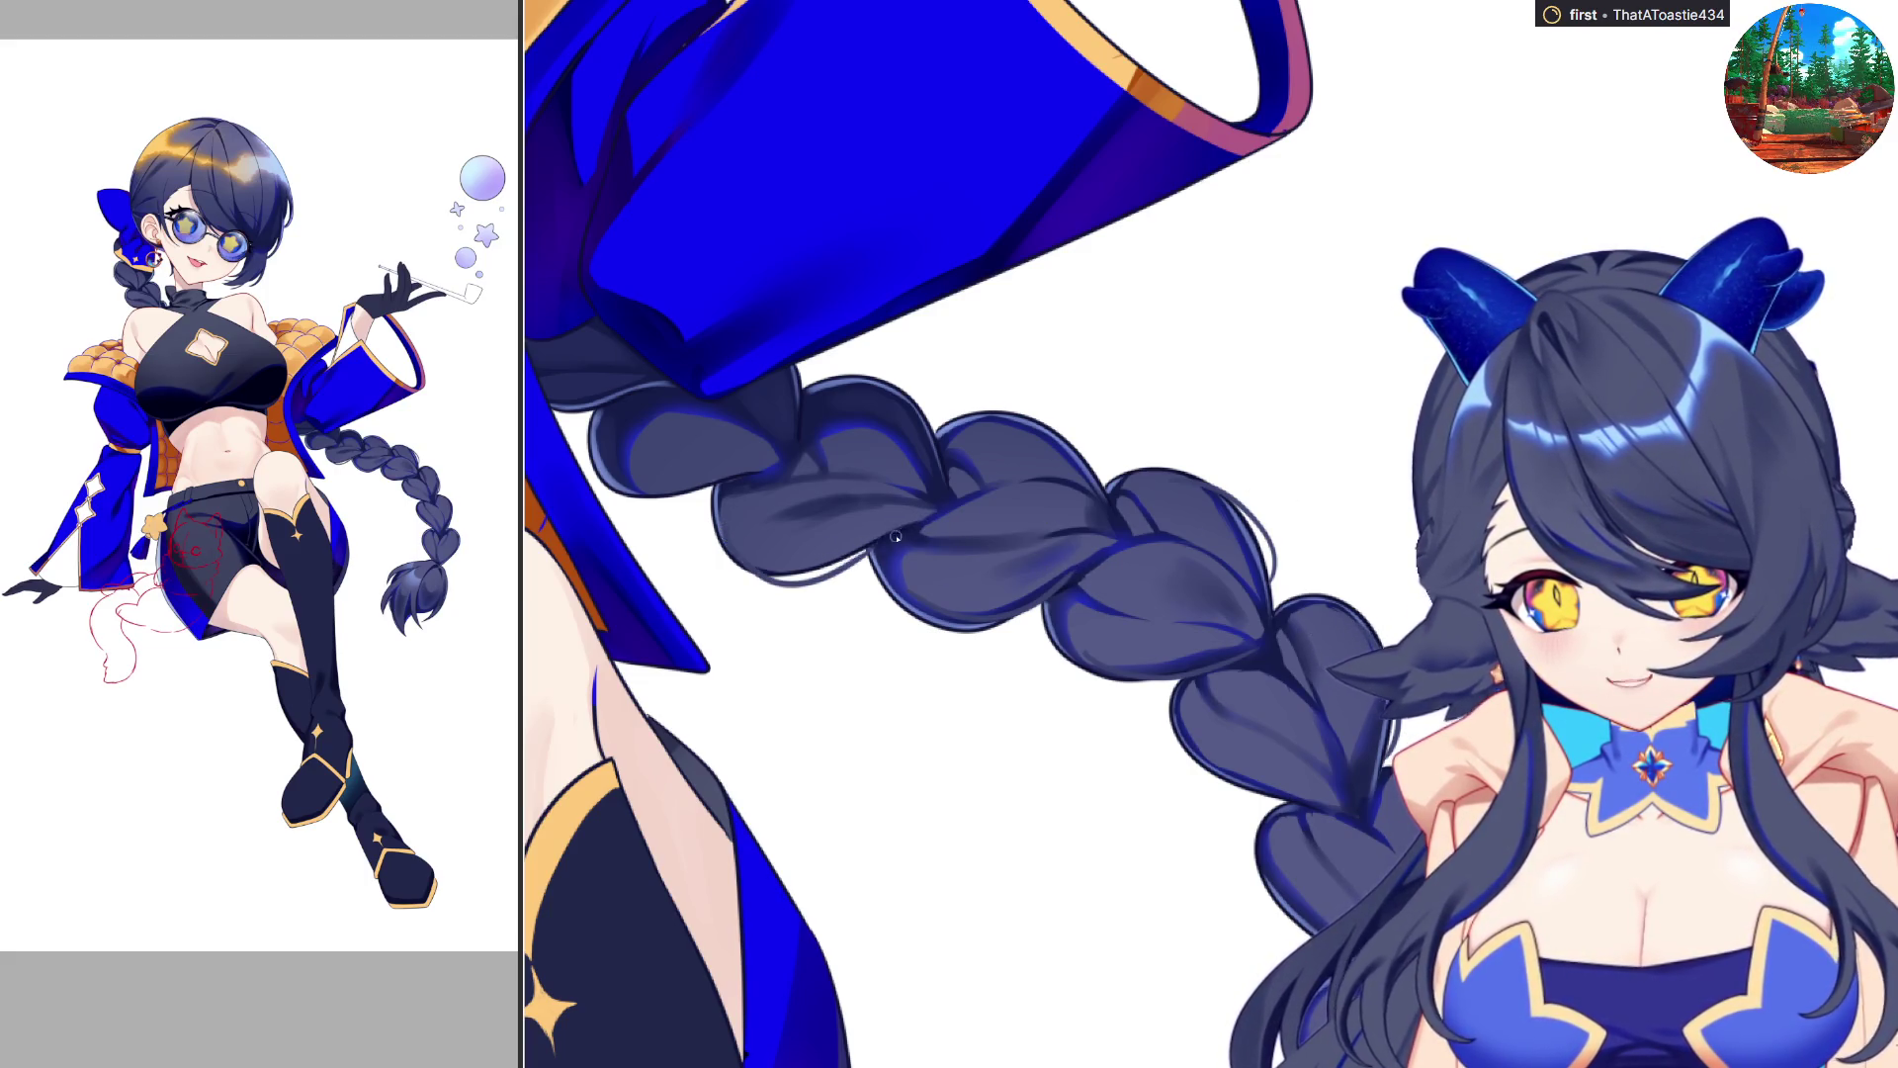
key("m")
key("m")
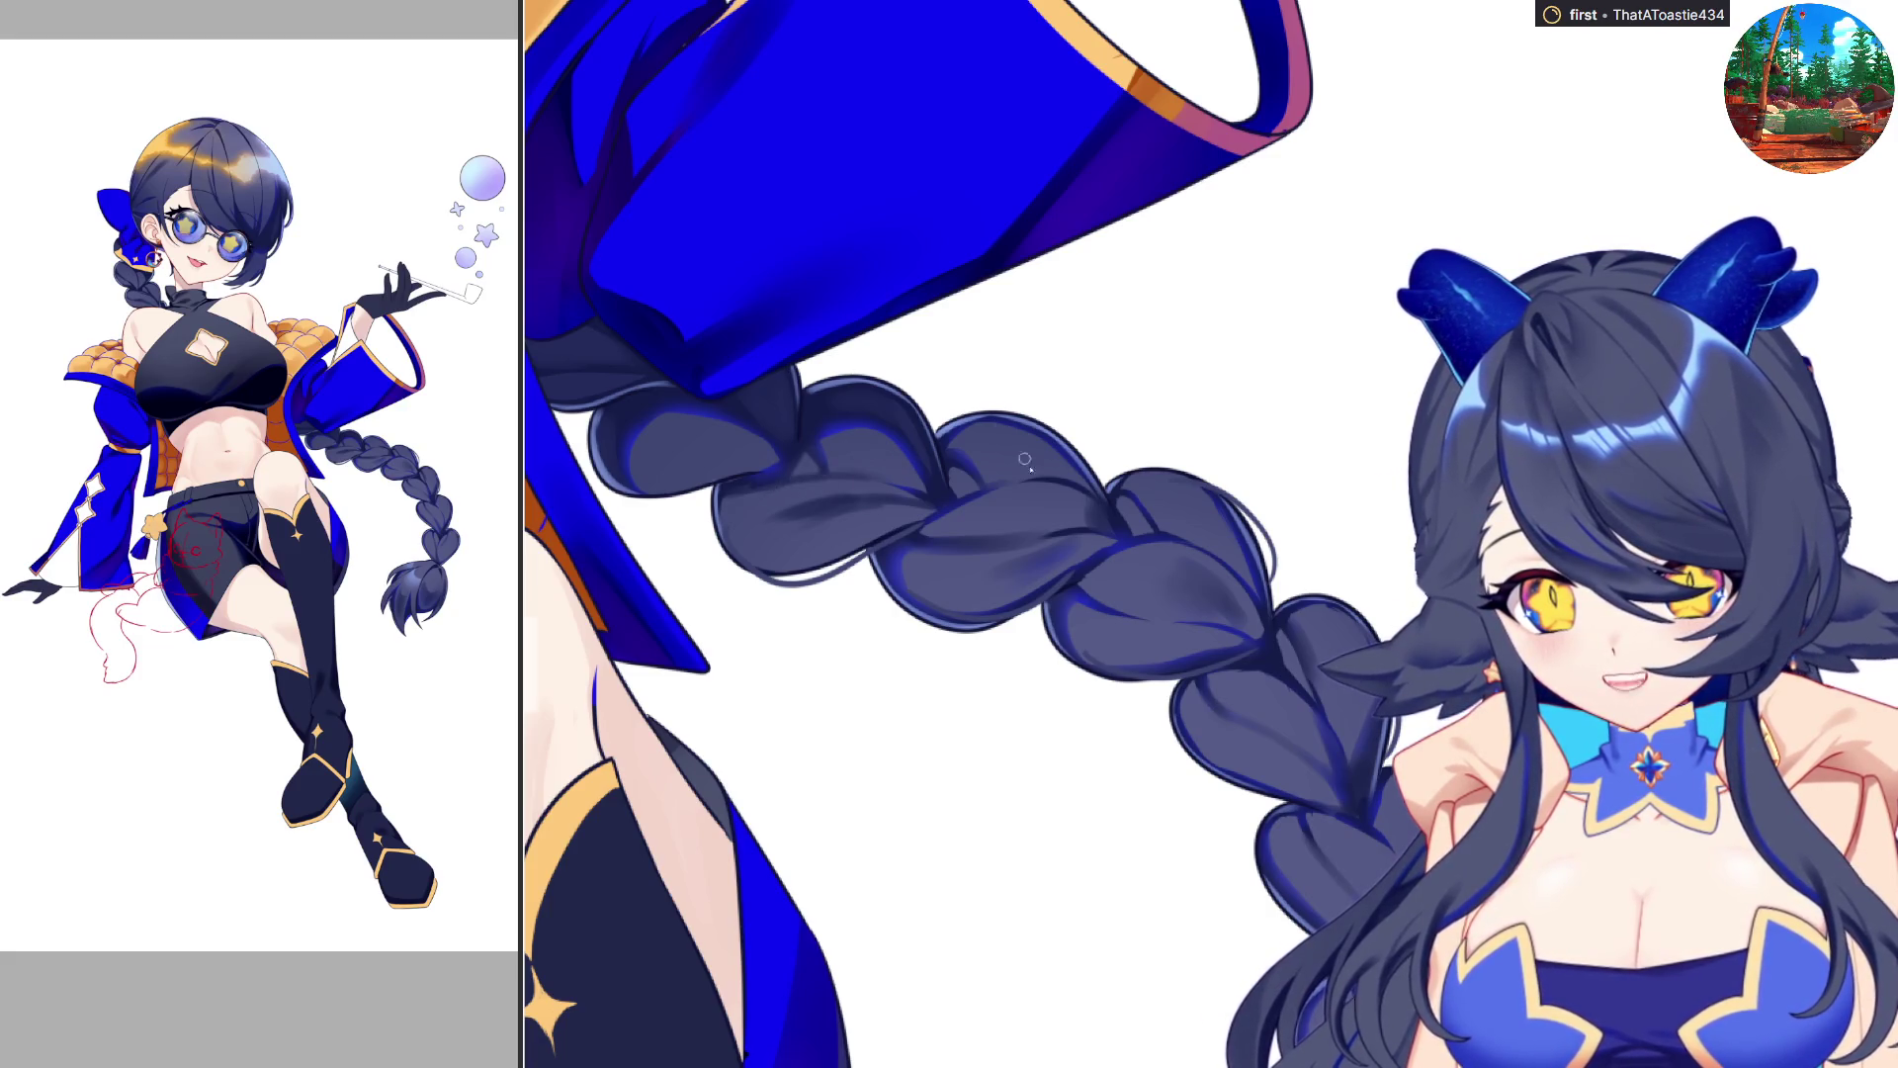
key("m")
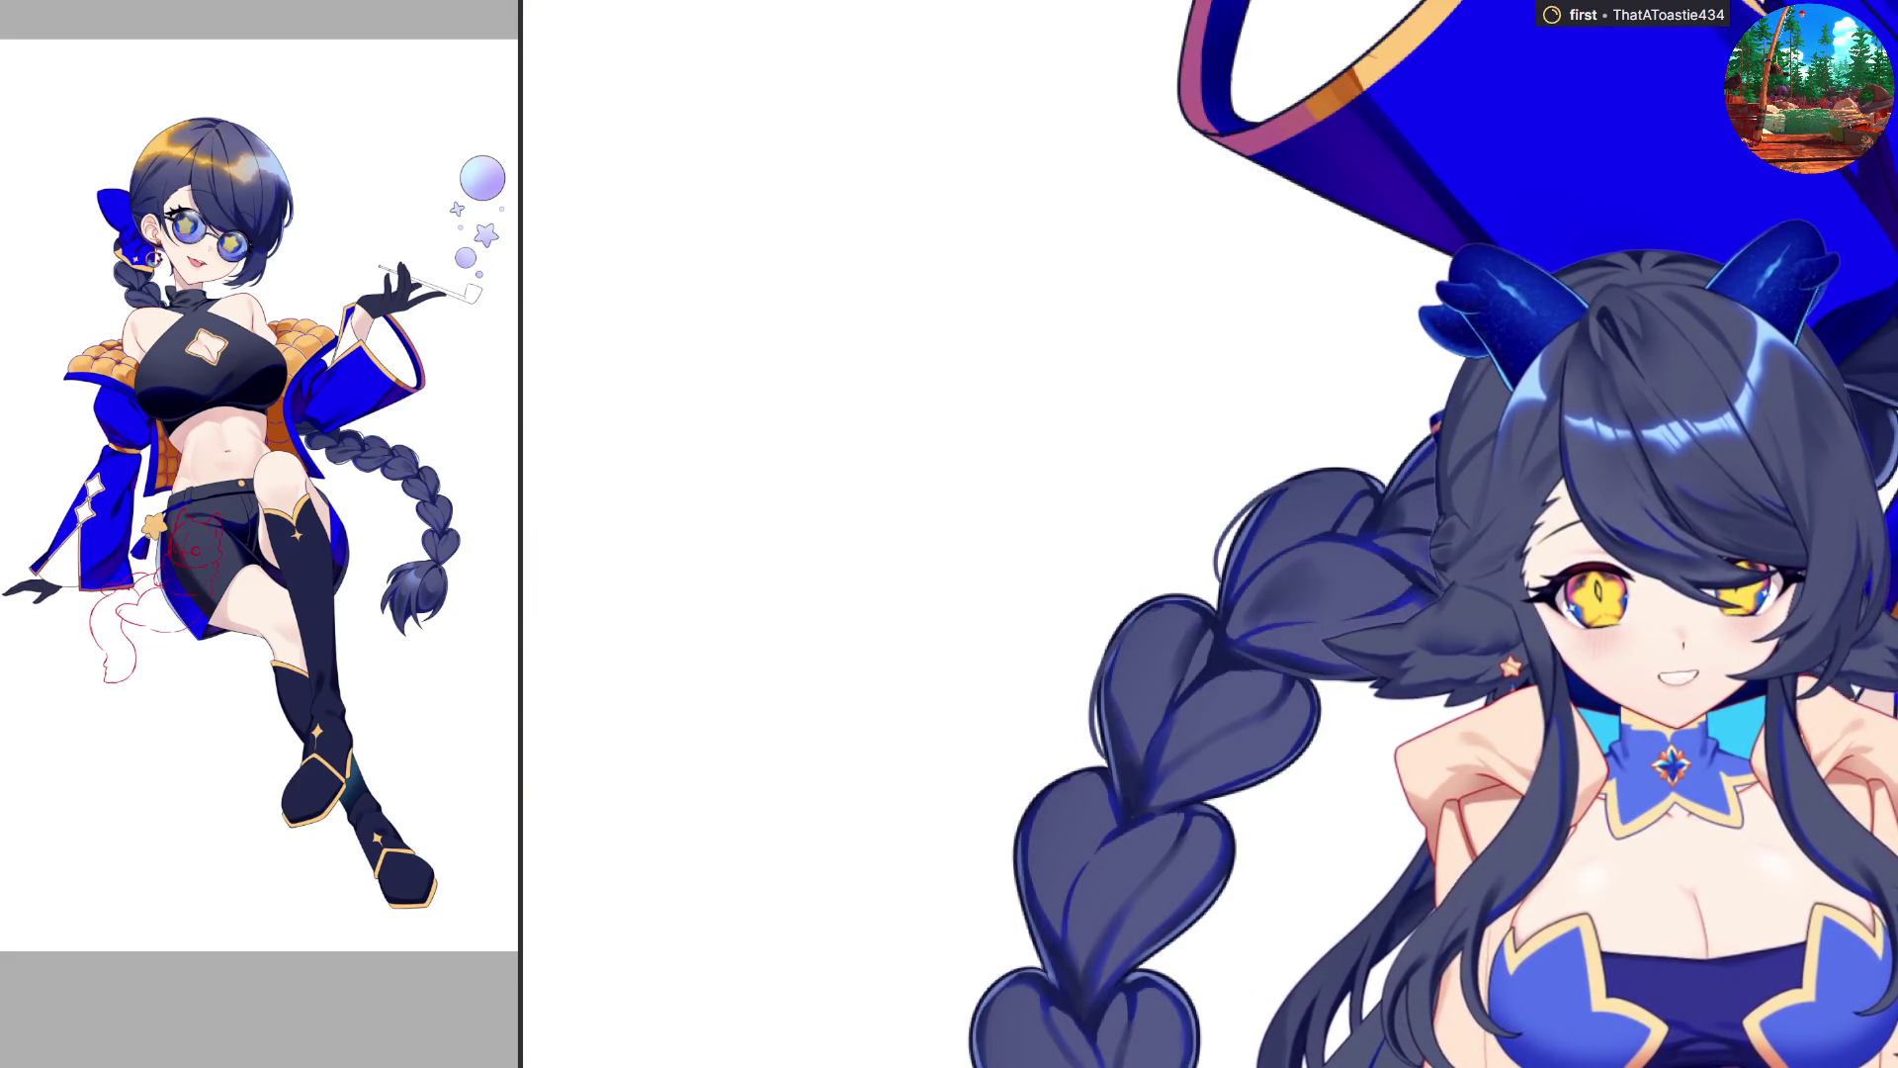
key("m")
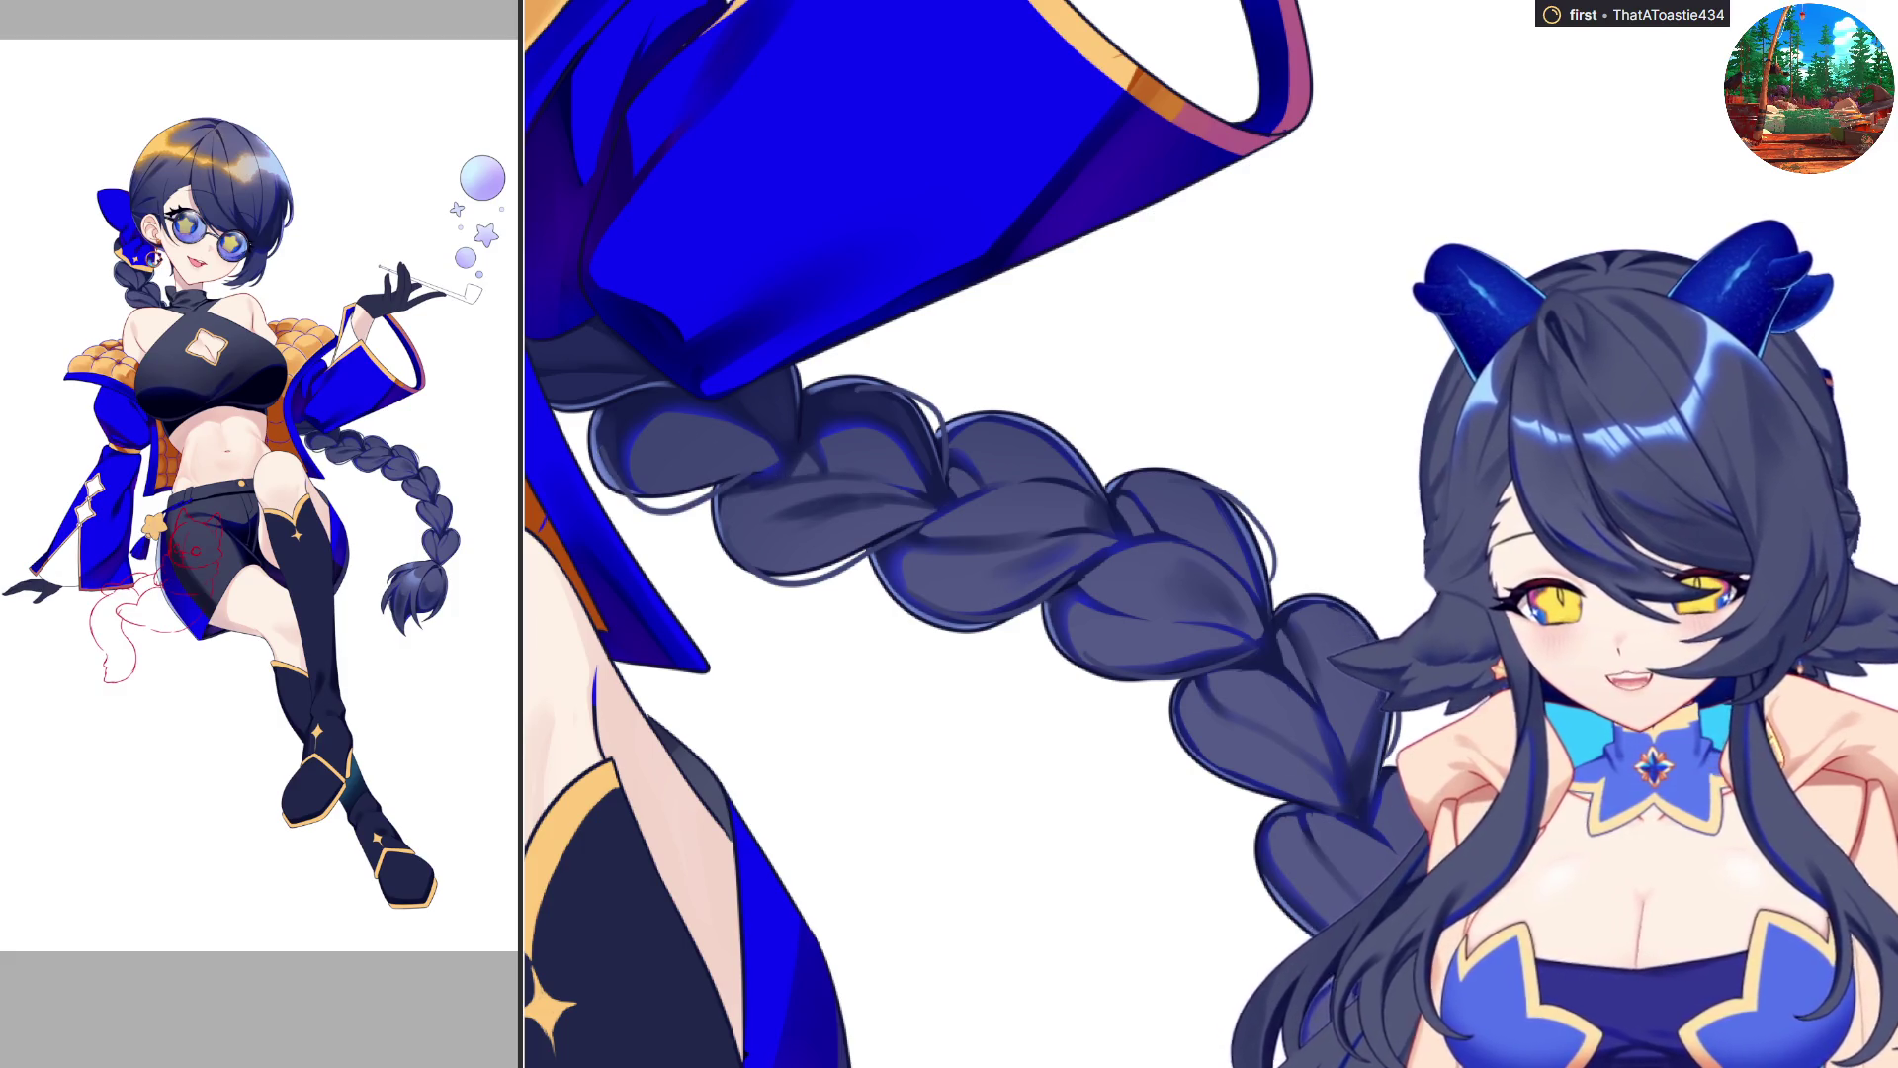
key("m")
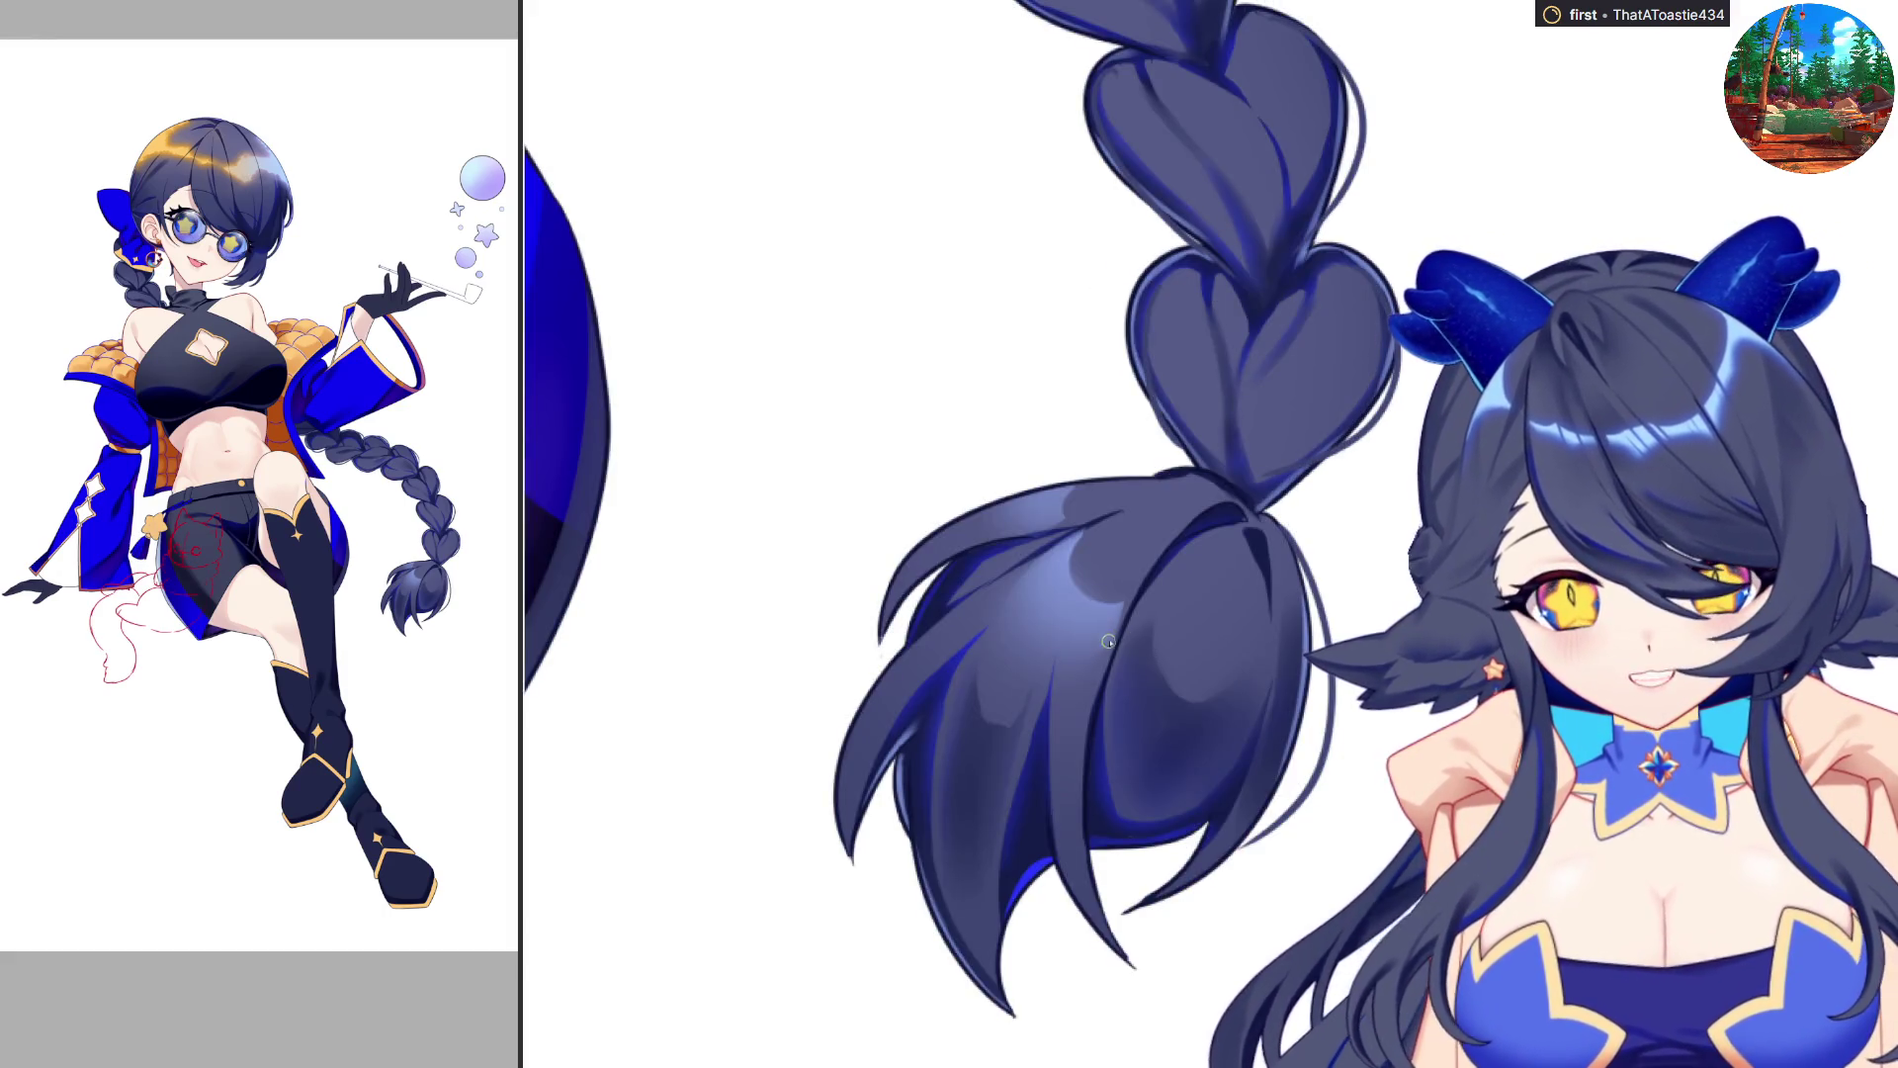
Draw four thin dark strands along the edges and inside of the braid's loose tail.
mouse_move(1092, 668)
left_mouse_down()
mouse_move(1187, 893)
mouse_move(1139, 890)
mouse_move(1172, 912)
left_mouse_up()
key("ctrl+z")
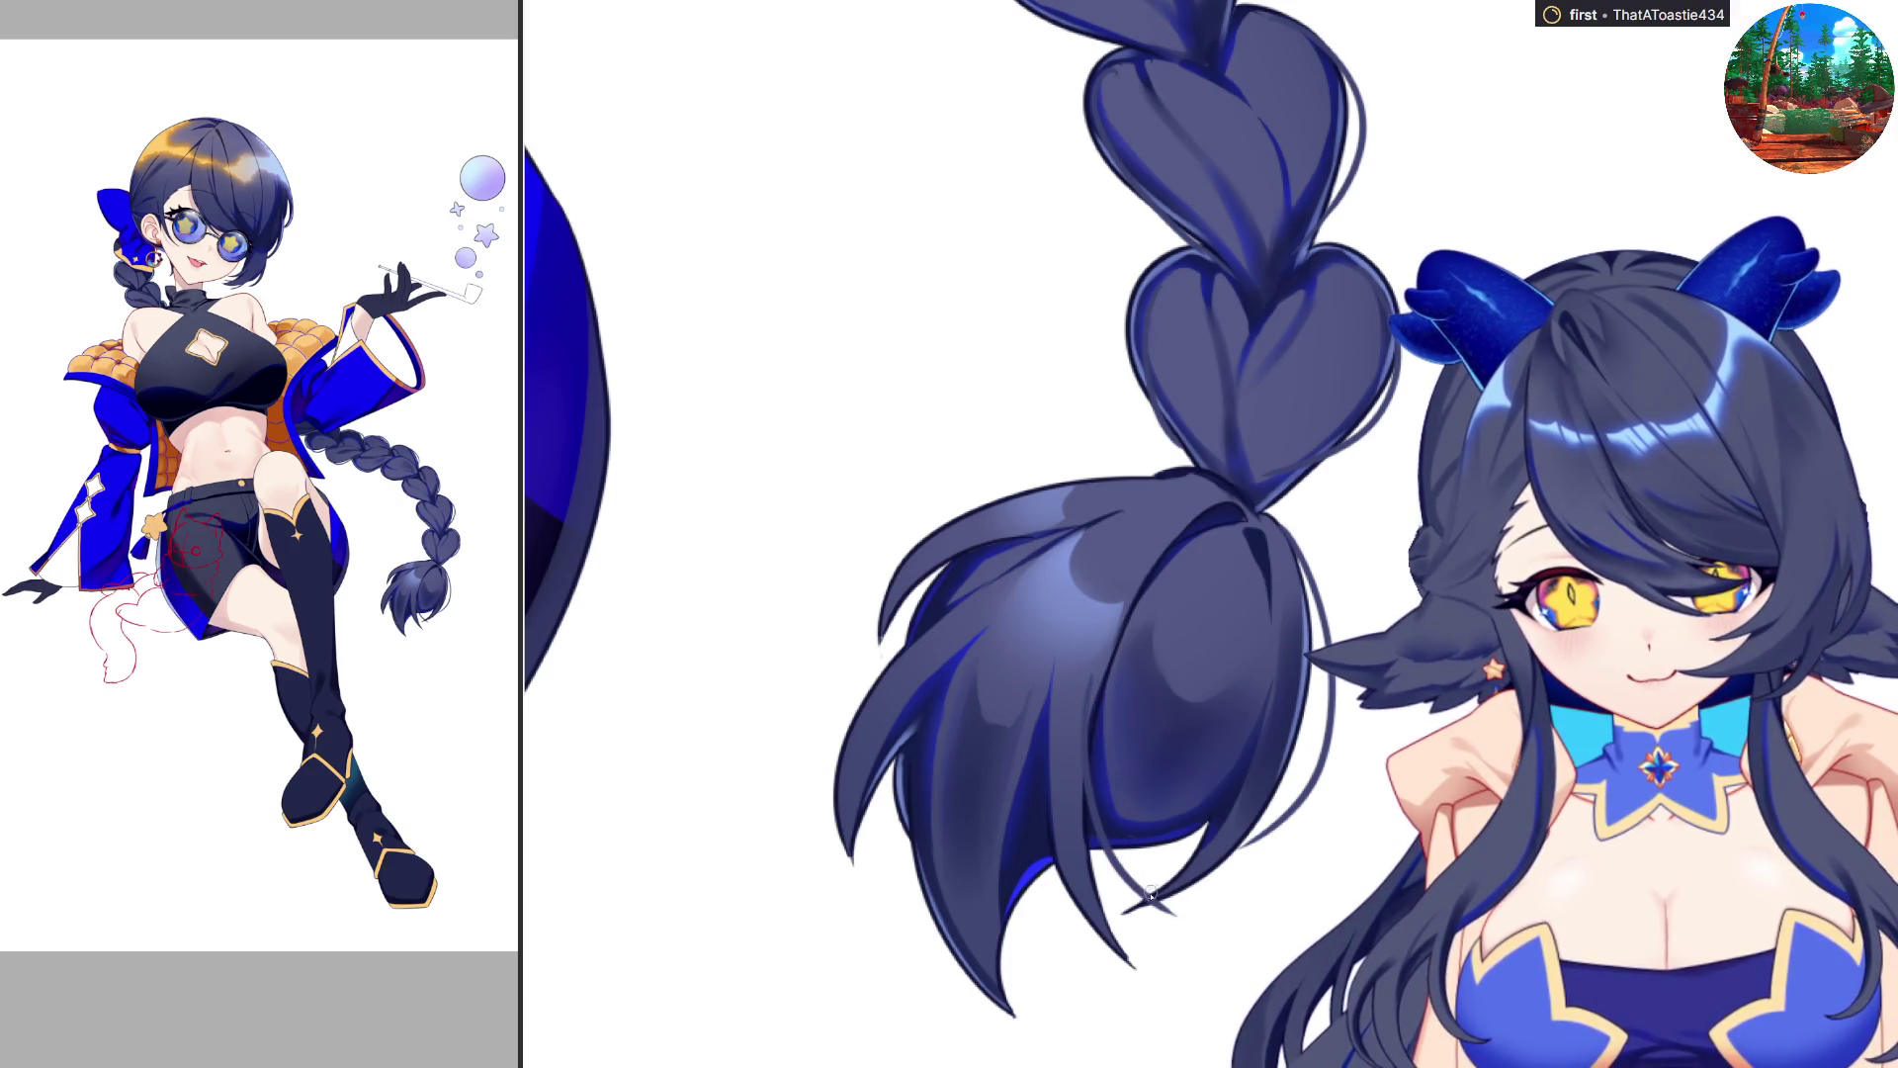
left_click_drag(920, 853, 967, 1019)
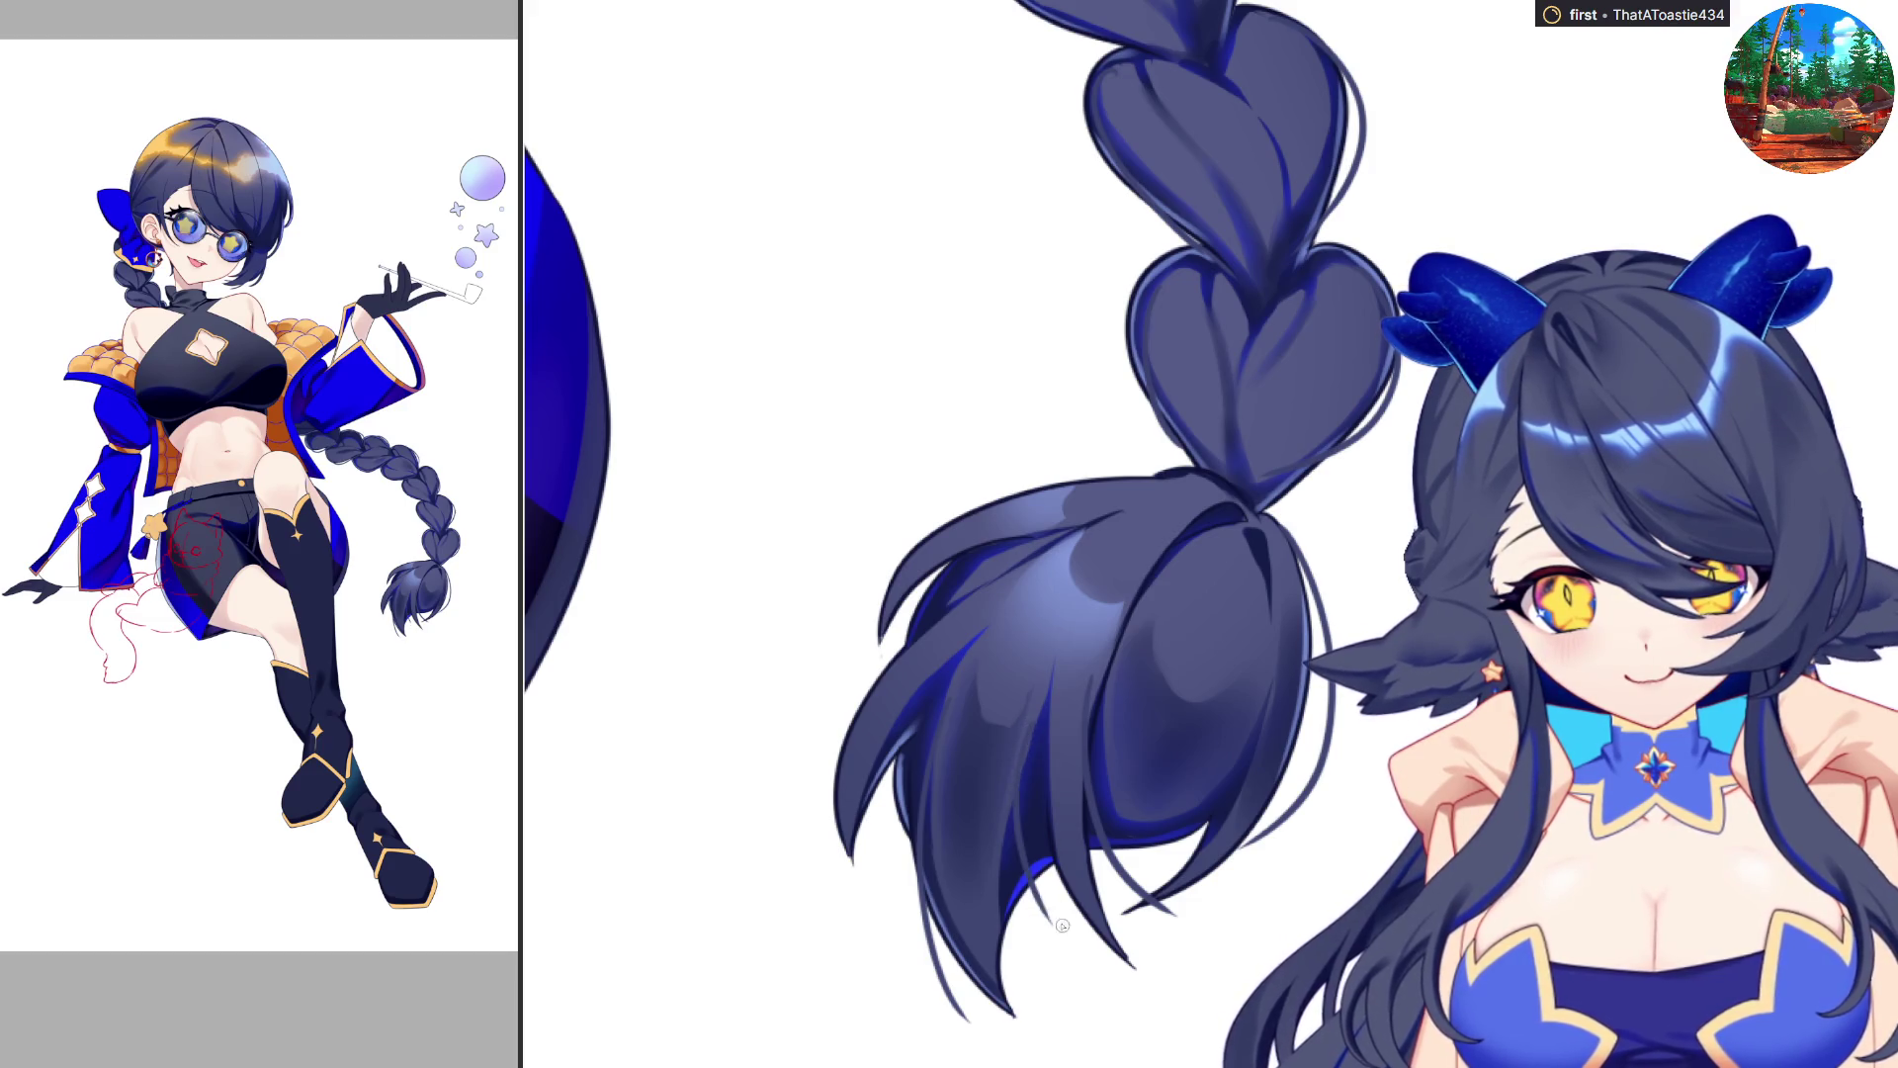
left_click_drag(1036, 862, 1082, 949)
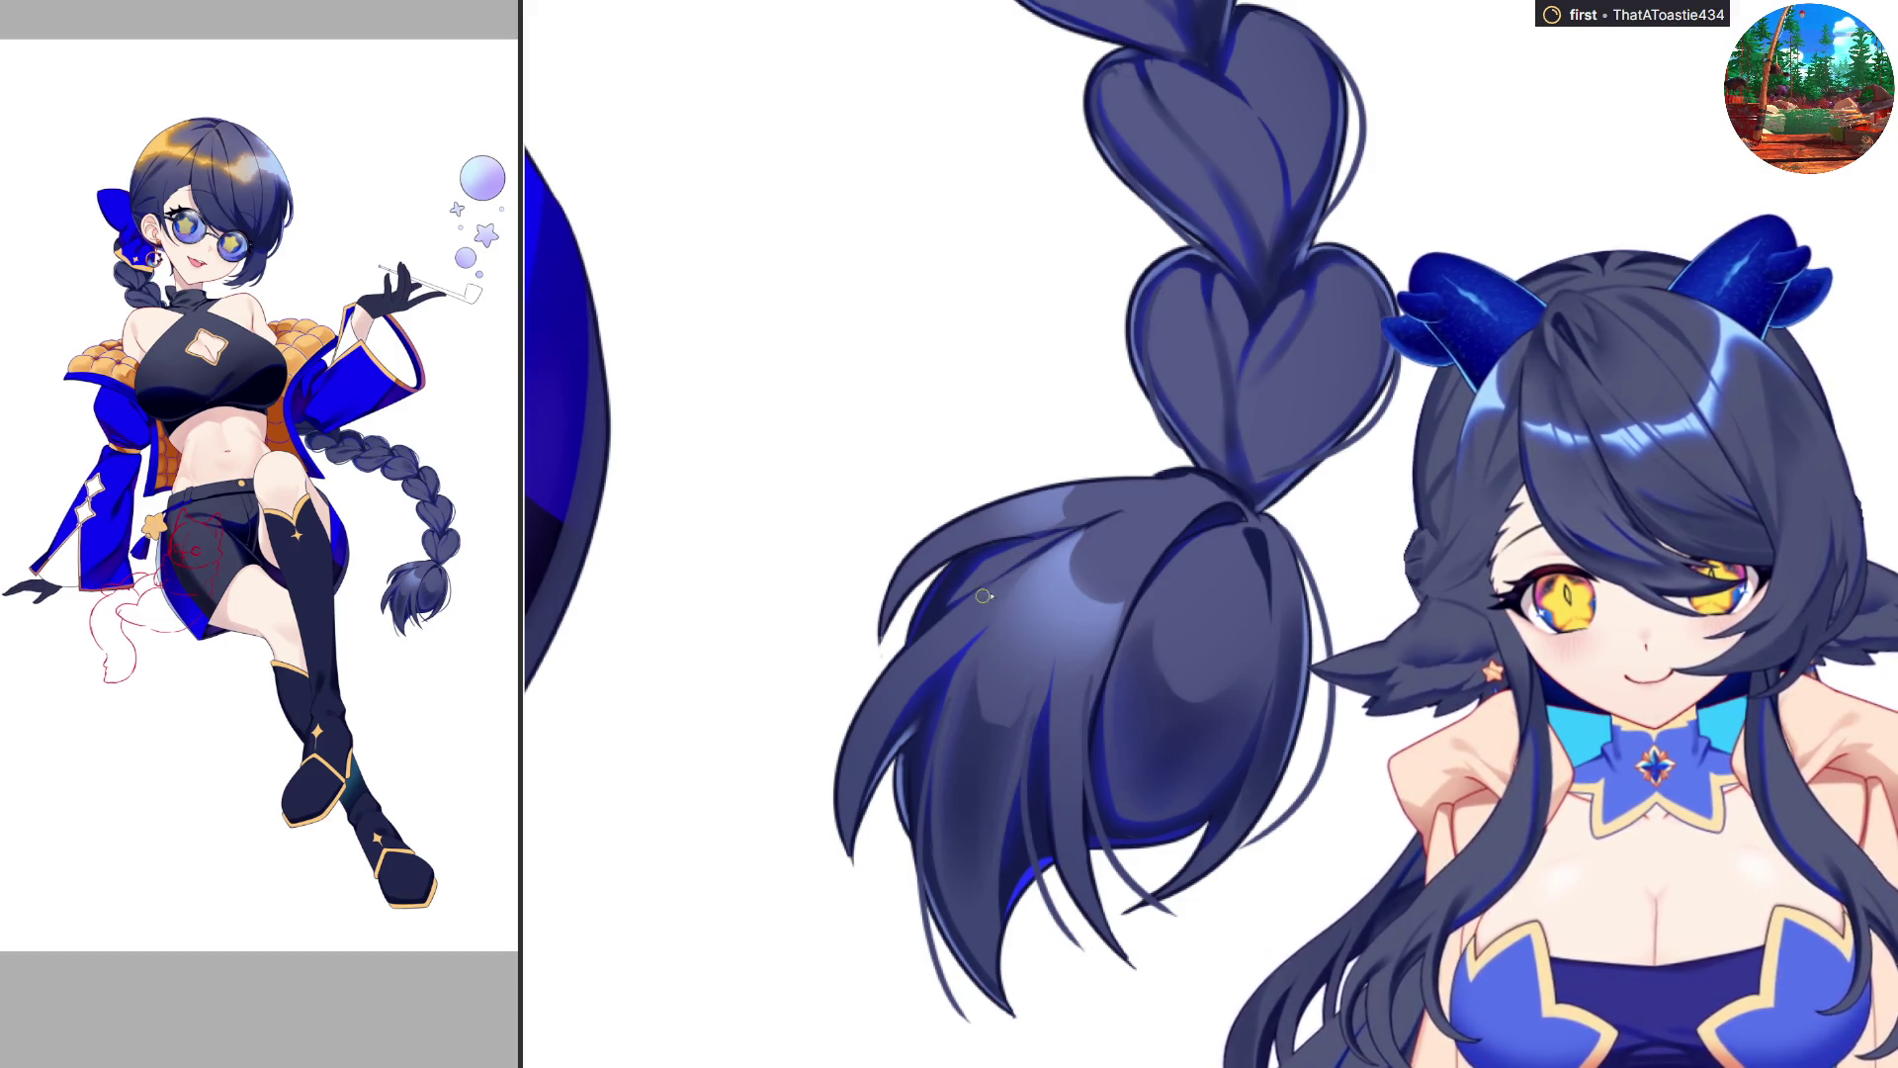
left_click_drag(1024, 554, 855, 743)
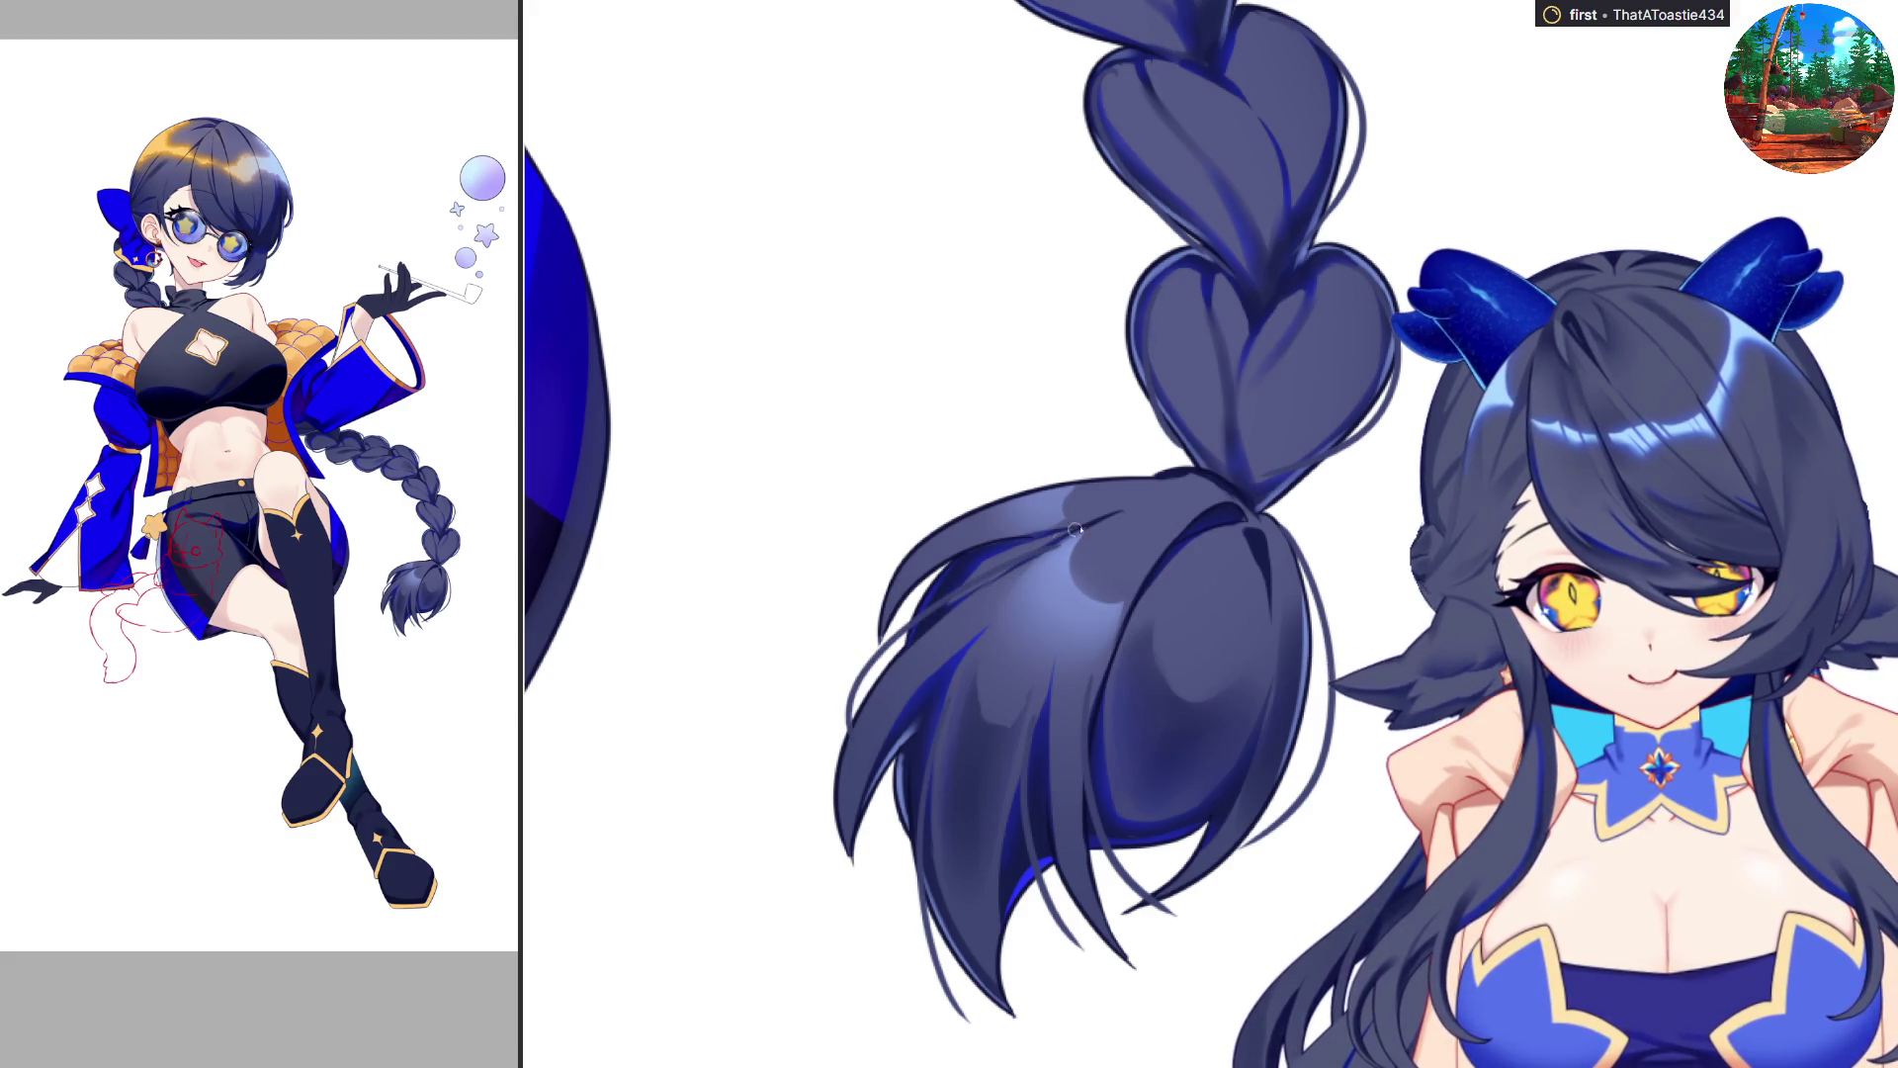
mouse_move(1142, 480)
left_mouse_down()
mouse_move(951, 516)
mouse_move(913, 585)
left_mouse_up()
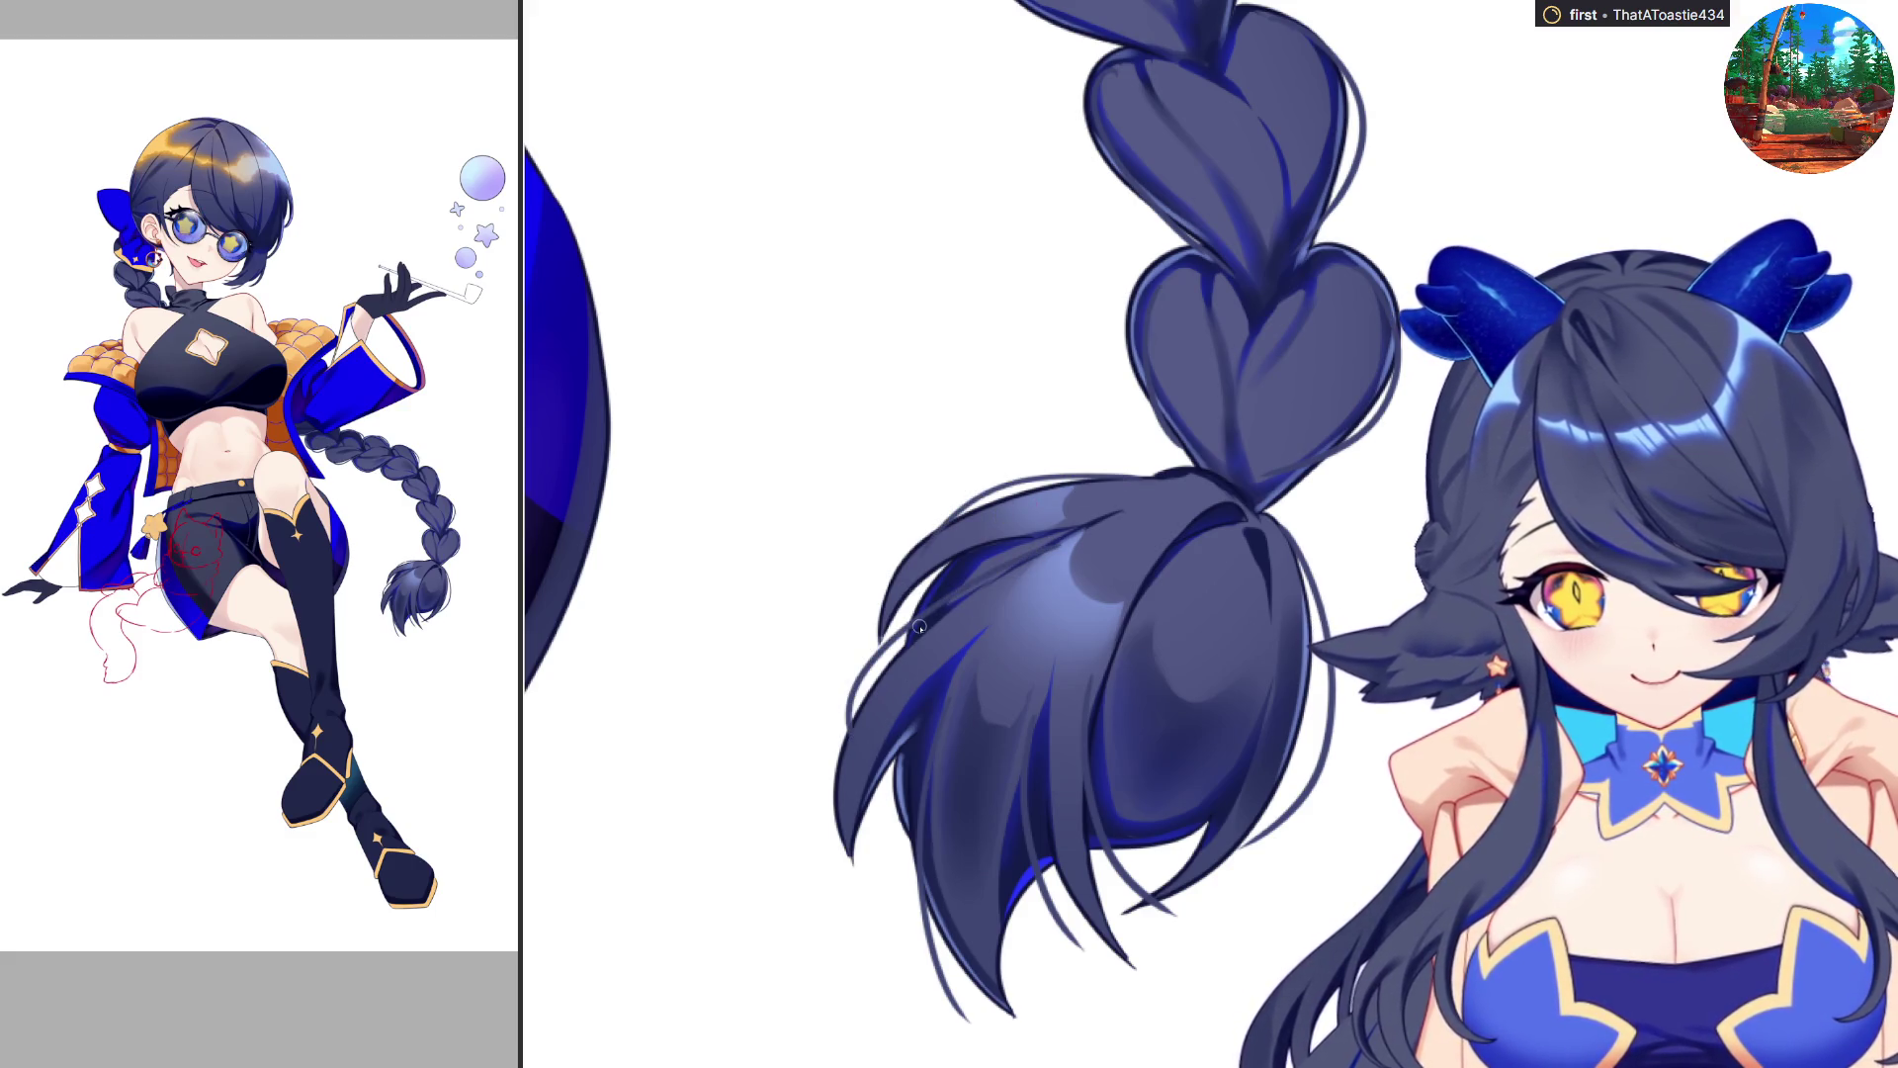
With a larger brush, zoom in and shade inside the lowest braid section.
key("b")
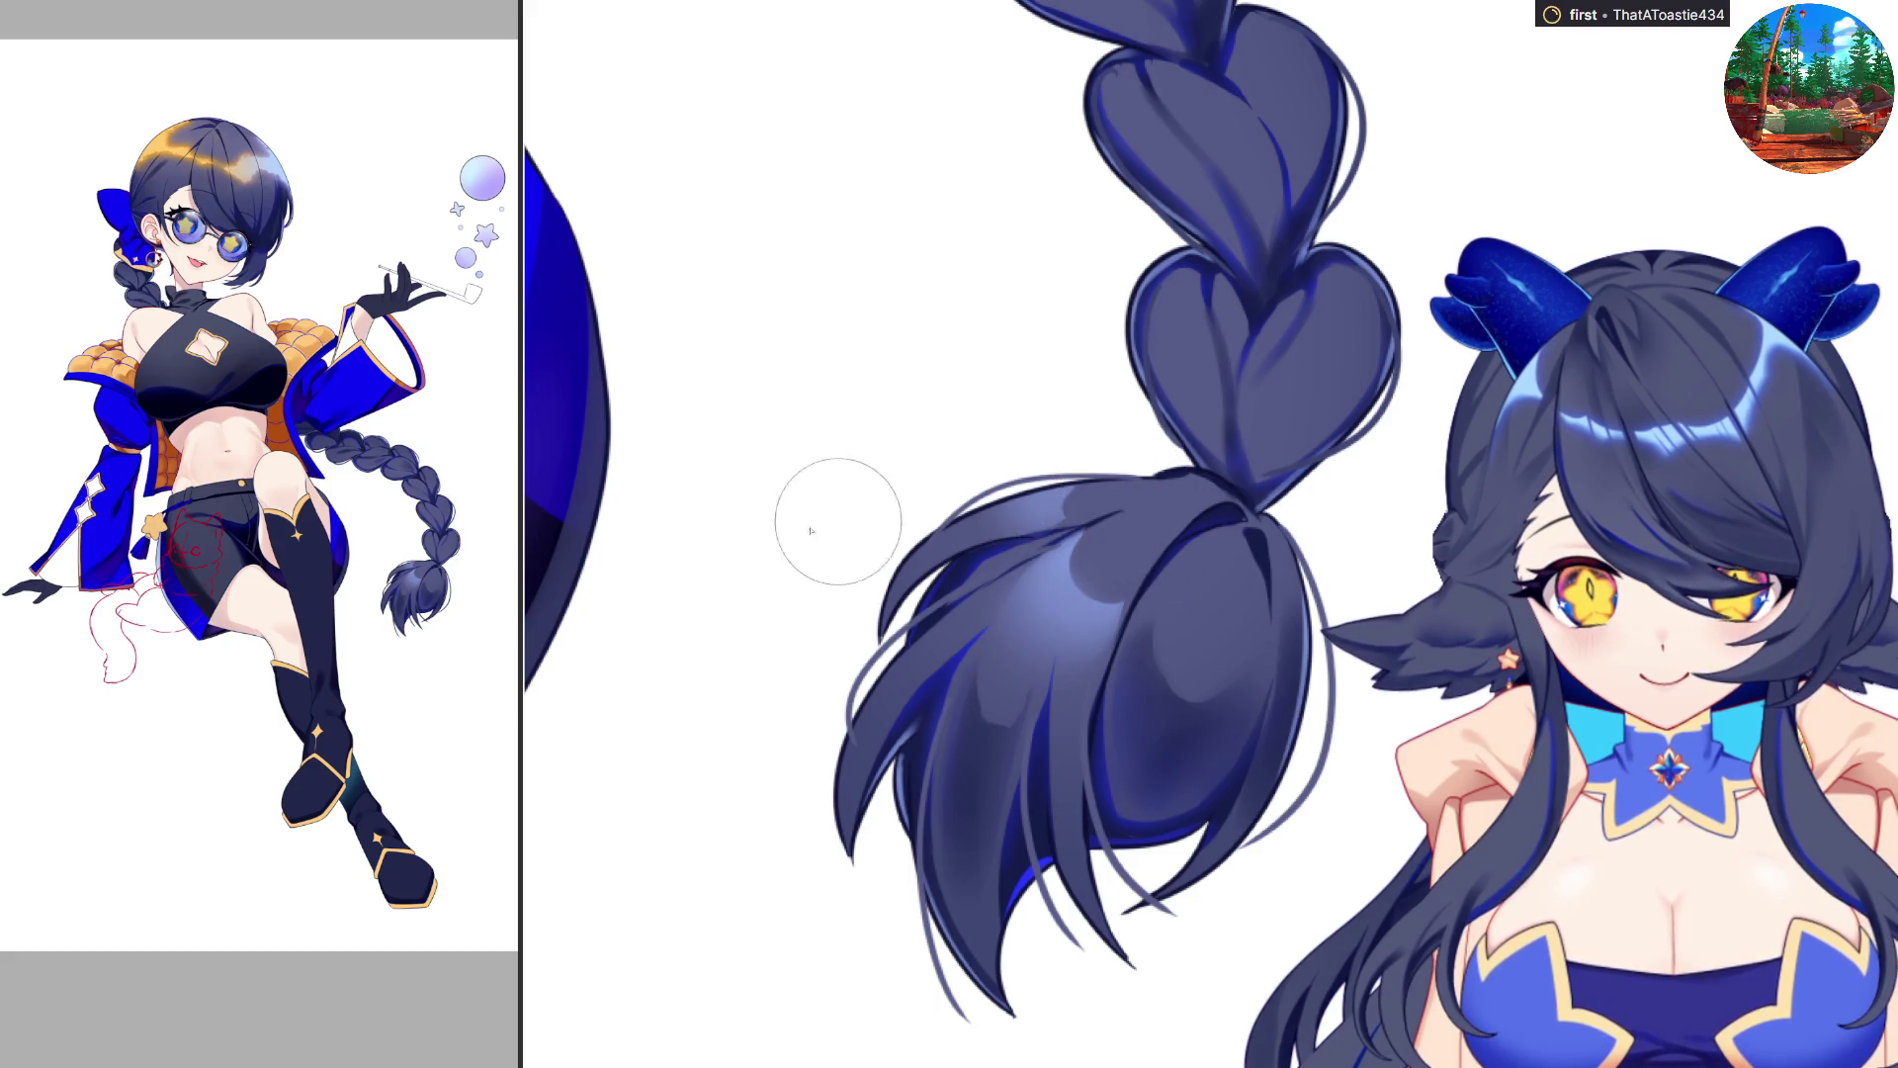
scroll(1007, 866, "up", 2)
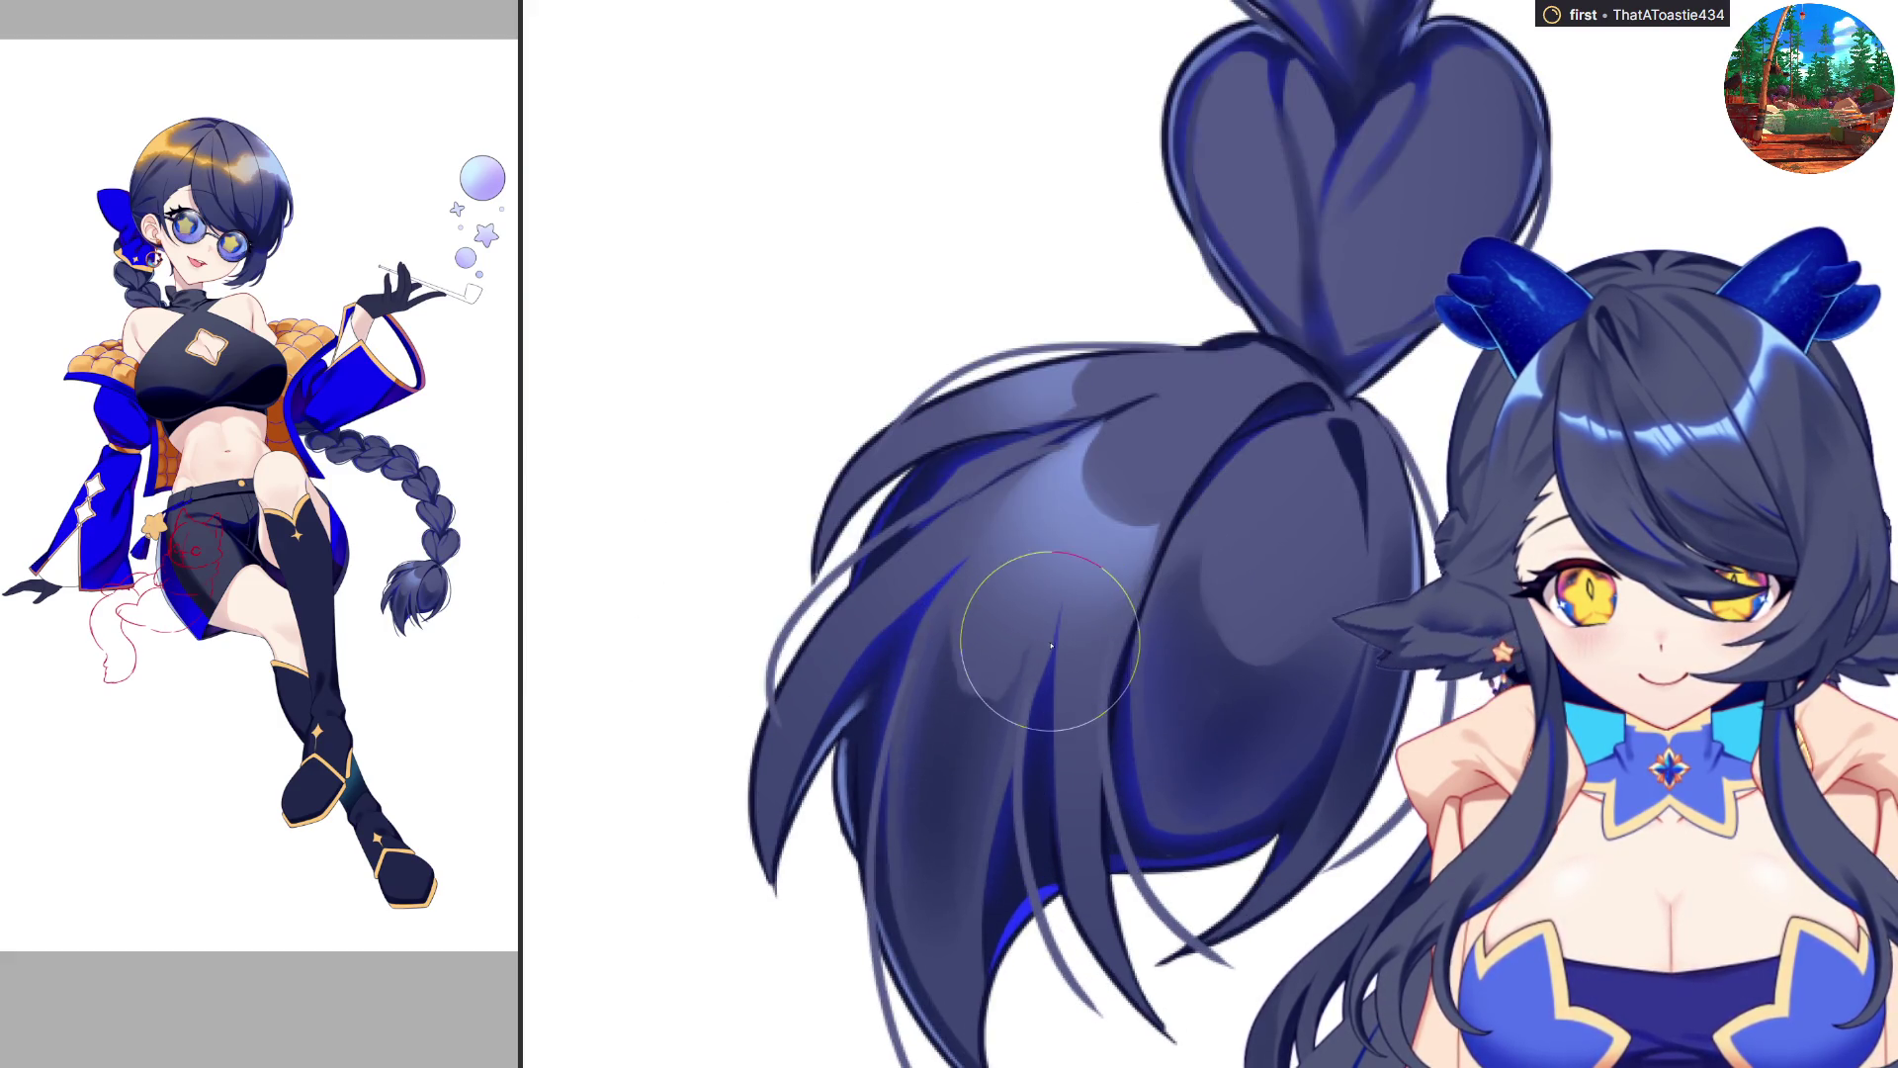
scroll(1052, 644, "up", 3)
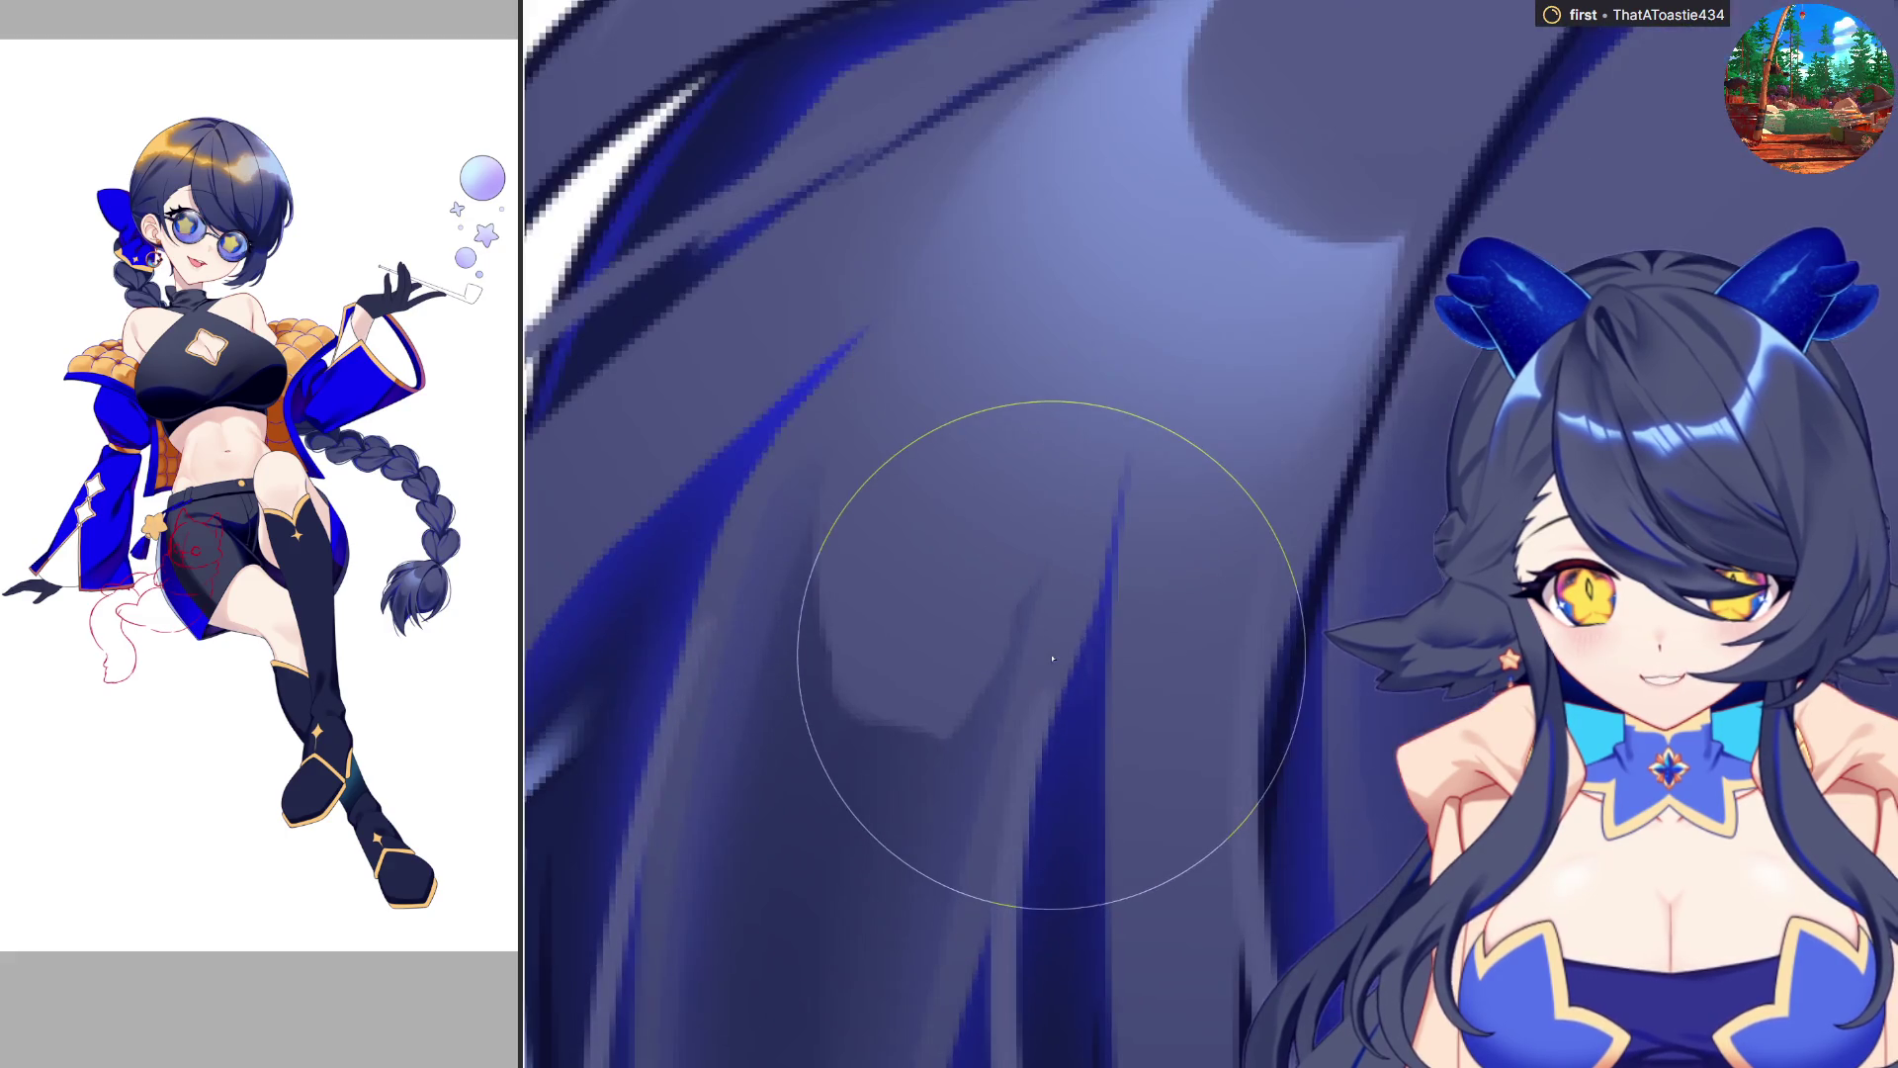
scroll(1048, 662, "down", 2)
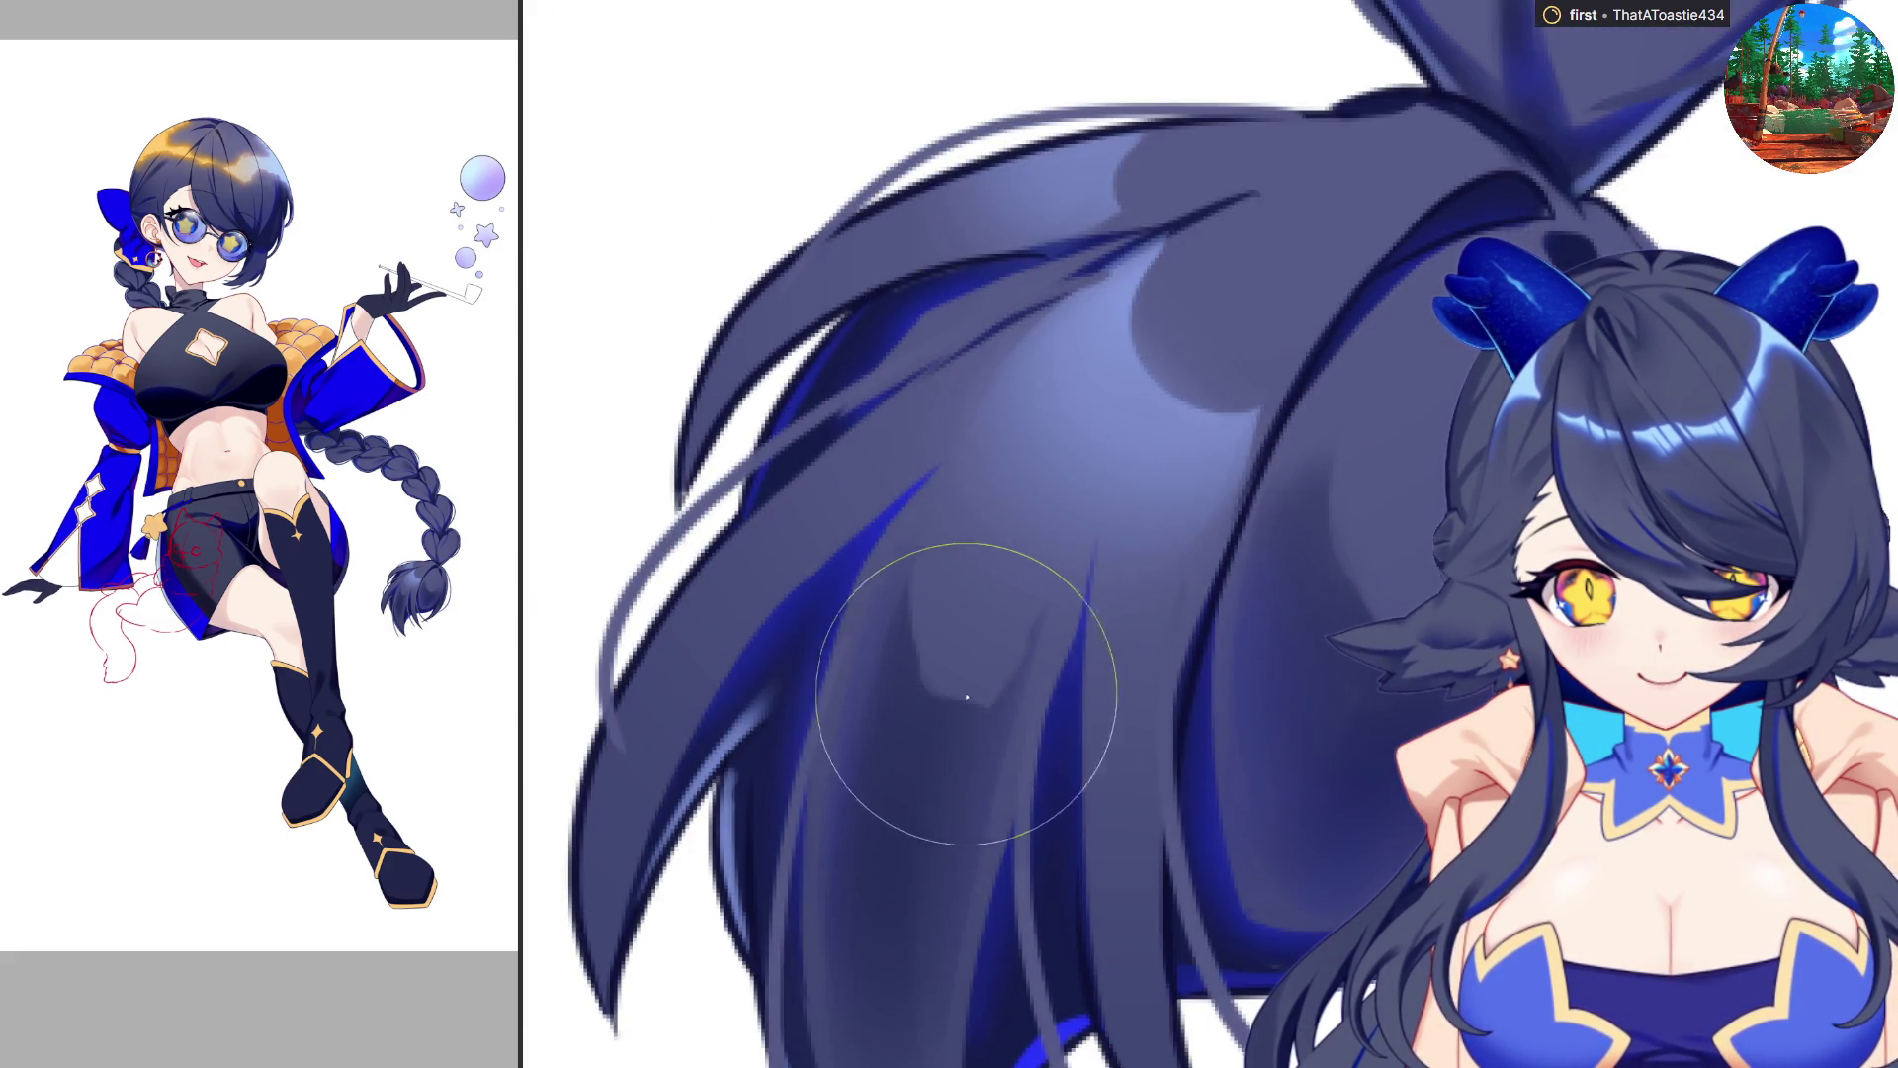
mouse_move(1217, 801)
left_mouse_down()
mouse_move(1186, 989)
mouse_move(1107, 1048)
left_mouse_up()
scroll(1109, 636, "up", 3)
mouse_move(1101, 572)
left_mouse_down()
mouse_move(1122, 679)
mouse_move(1011, 629)
mouse_move(1135, 678)
mouse_move(1196, 765)
left_mouse_up()
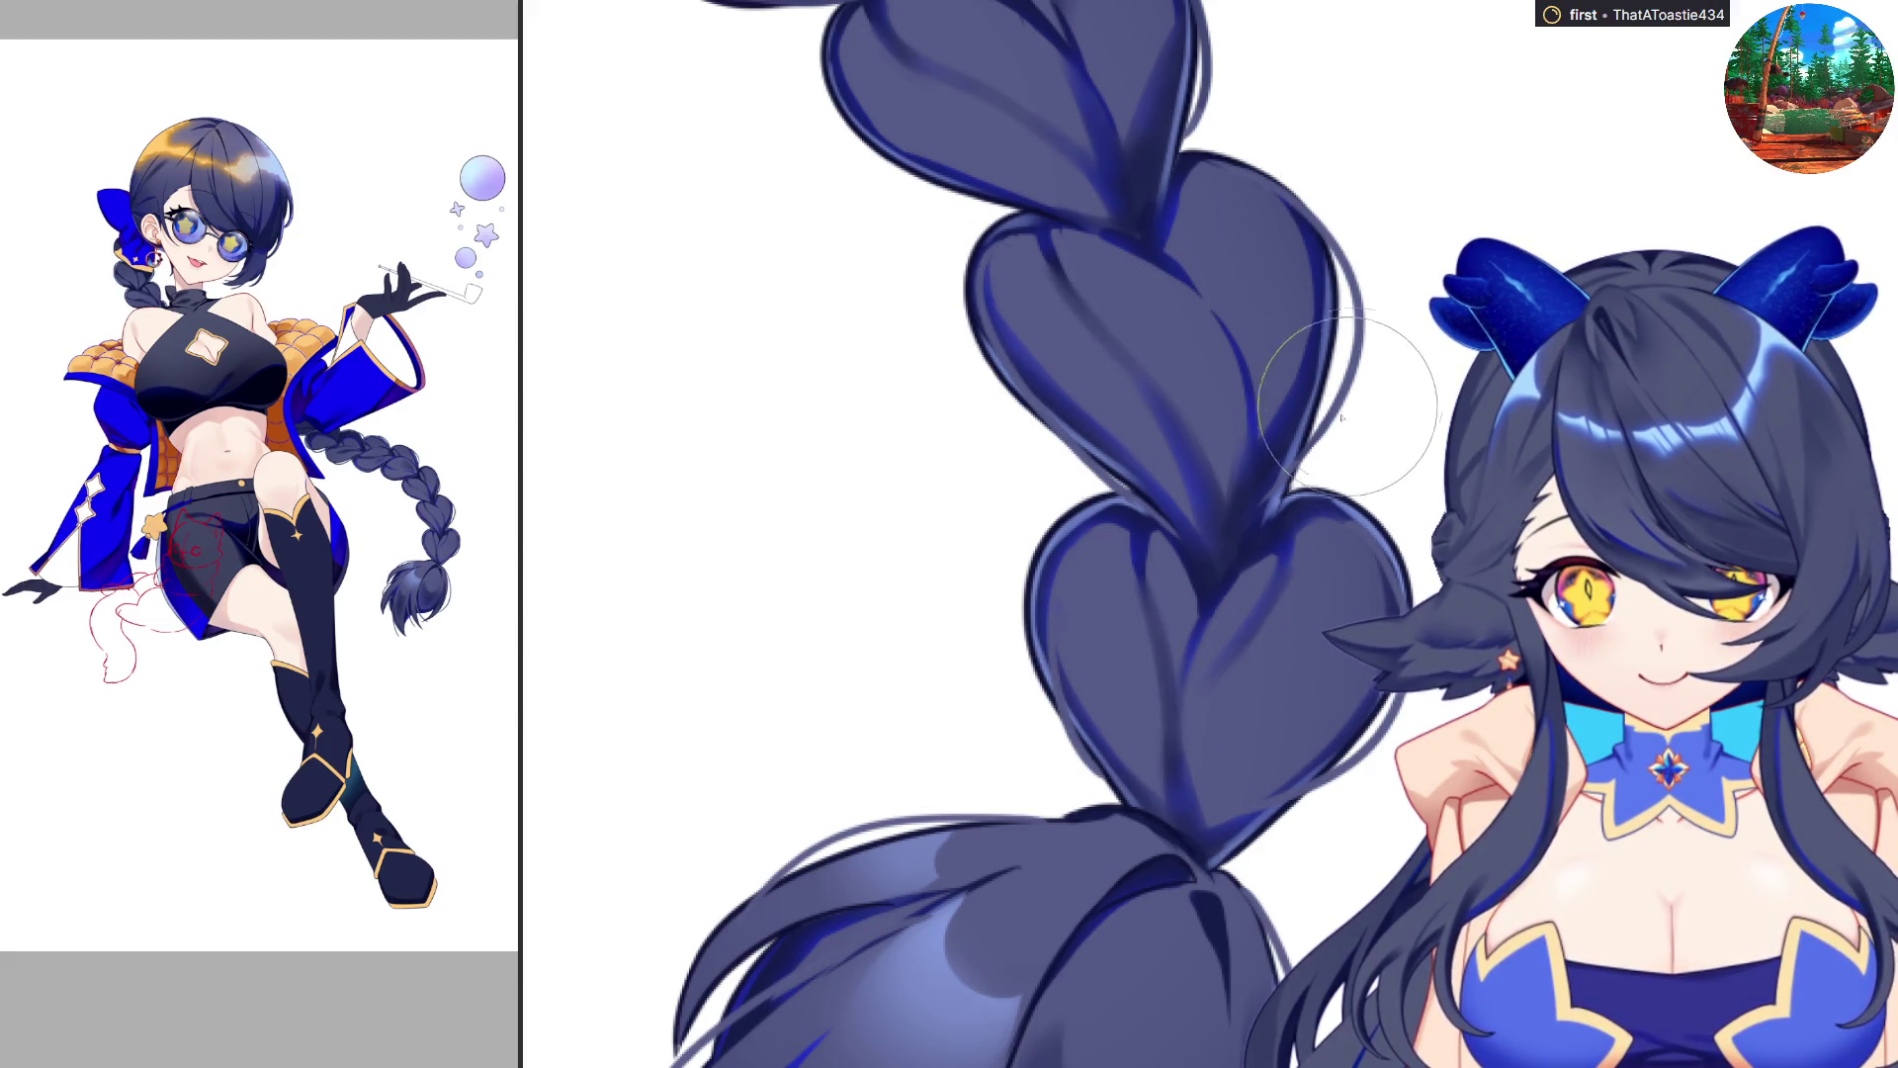
scroll(1349, 405, "down", 2)
scroll(1117, 314, "up", 3)
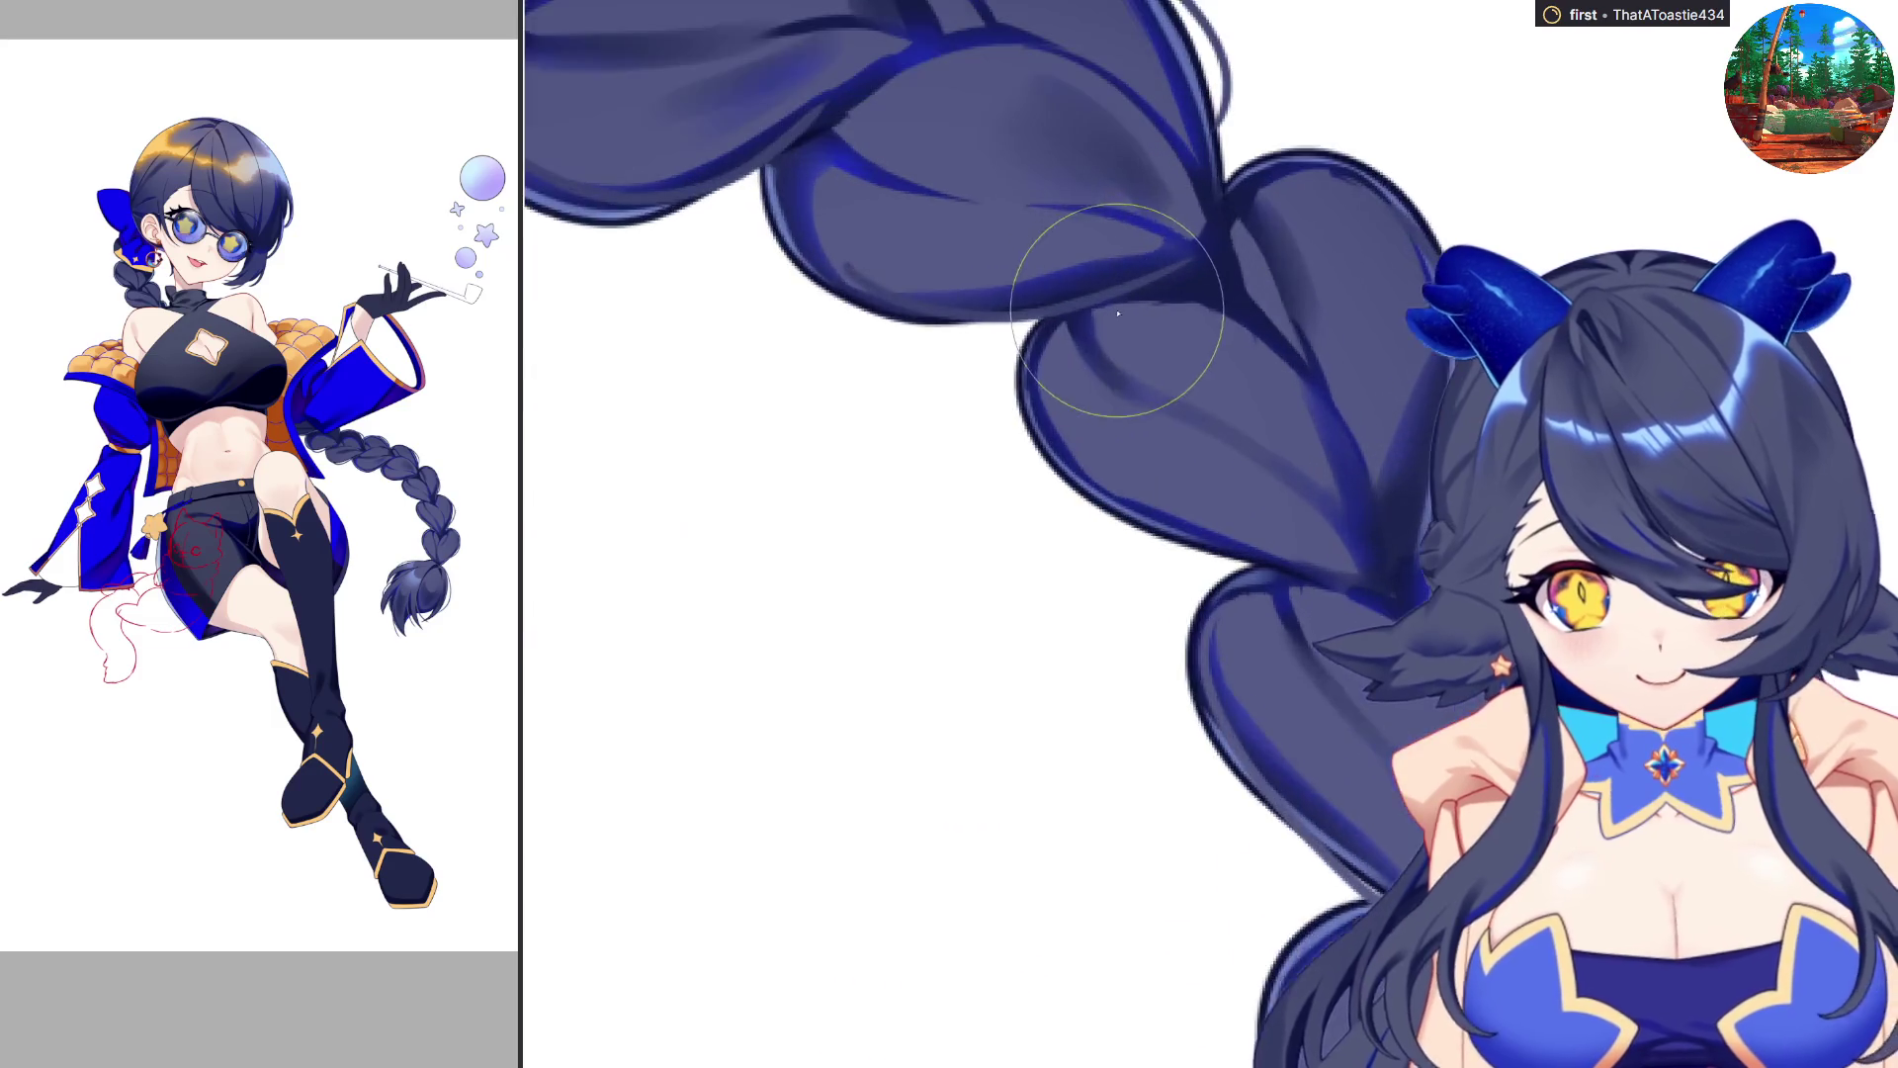
scroll(1303, 168, "down", 2)
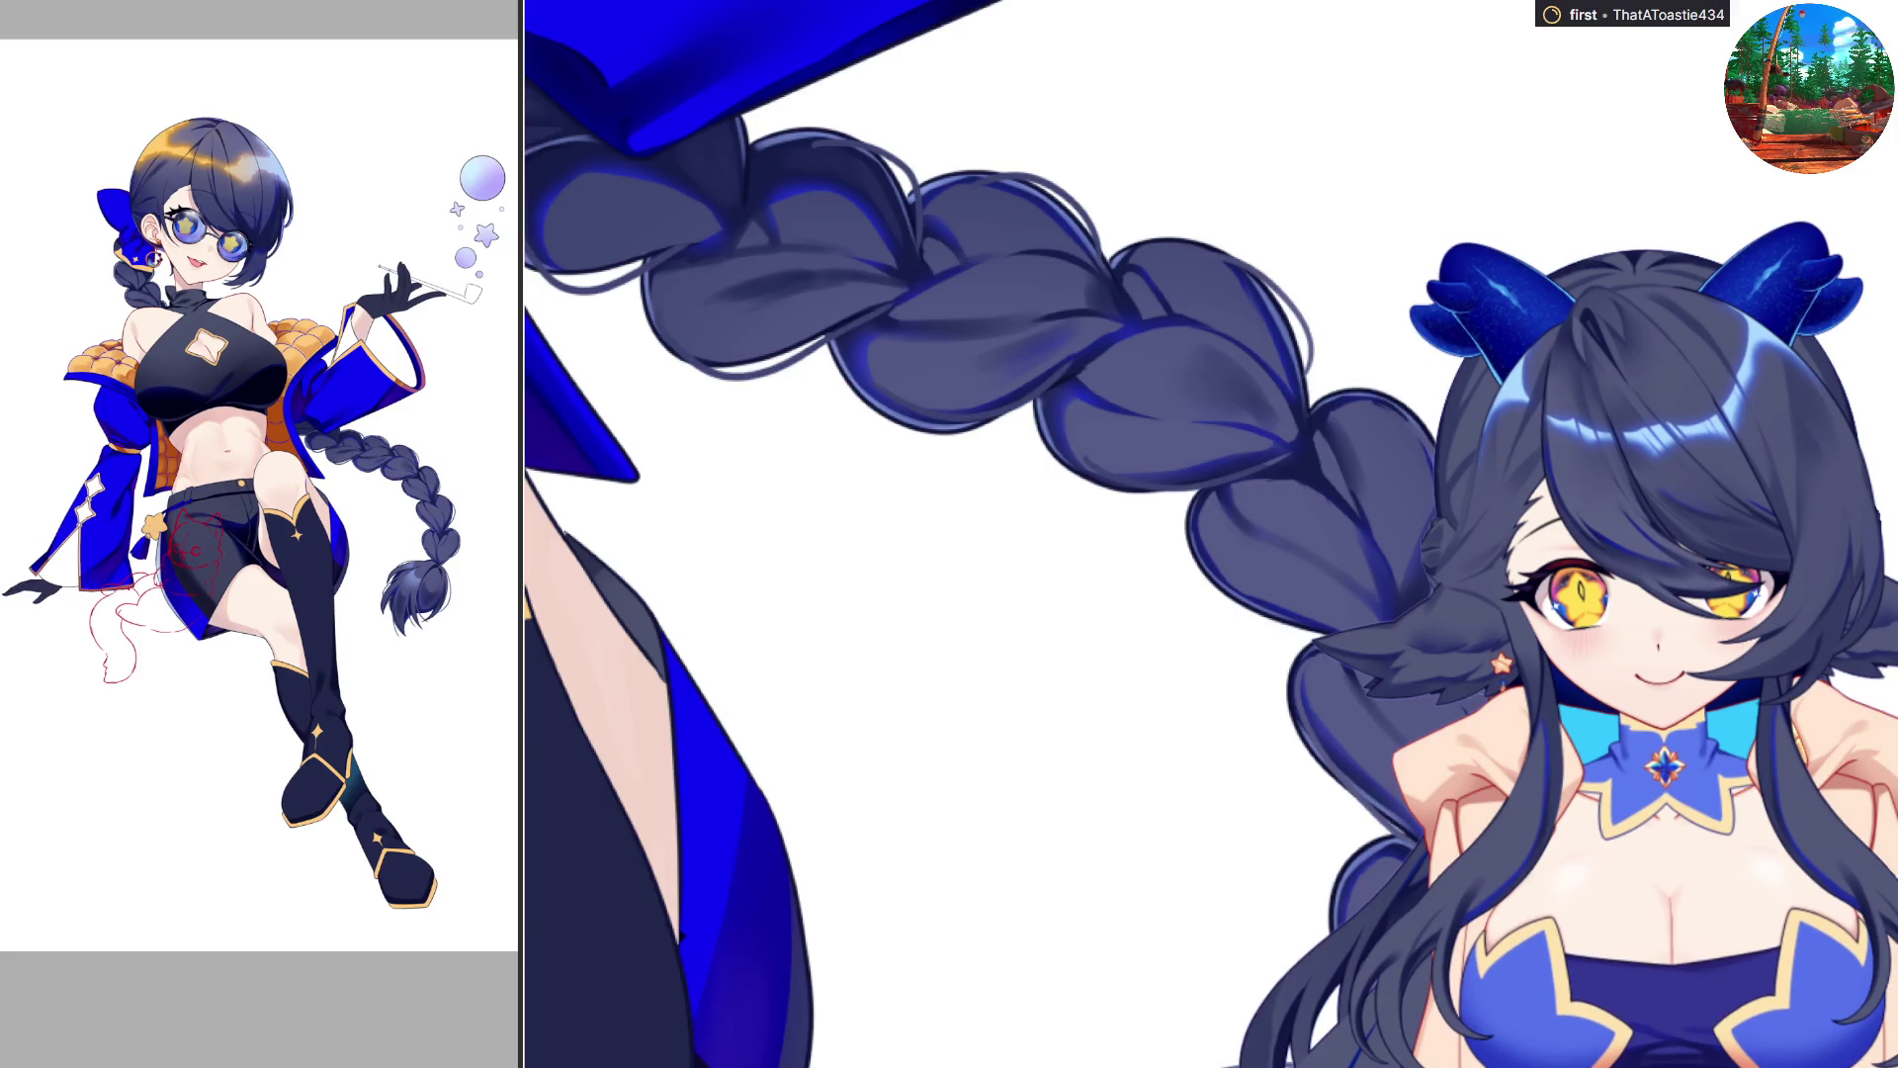
scroll(1147, 465, "up", 1)
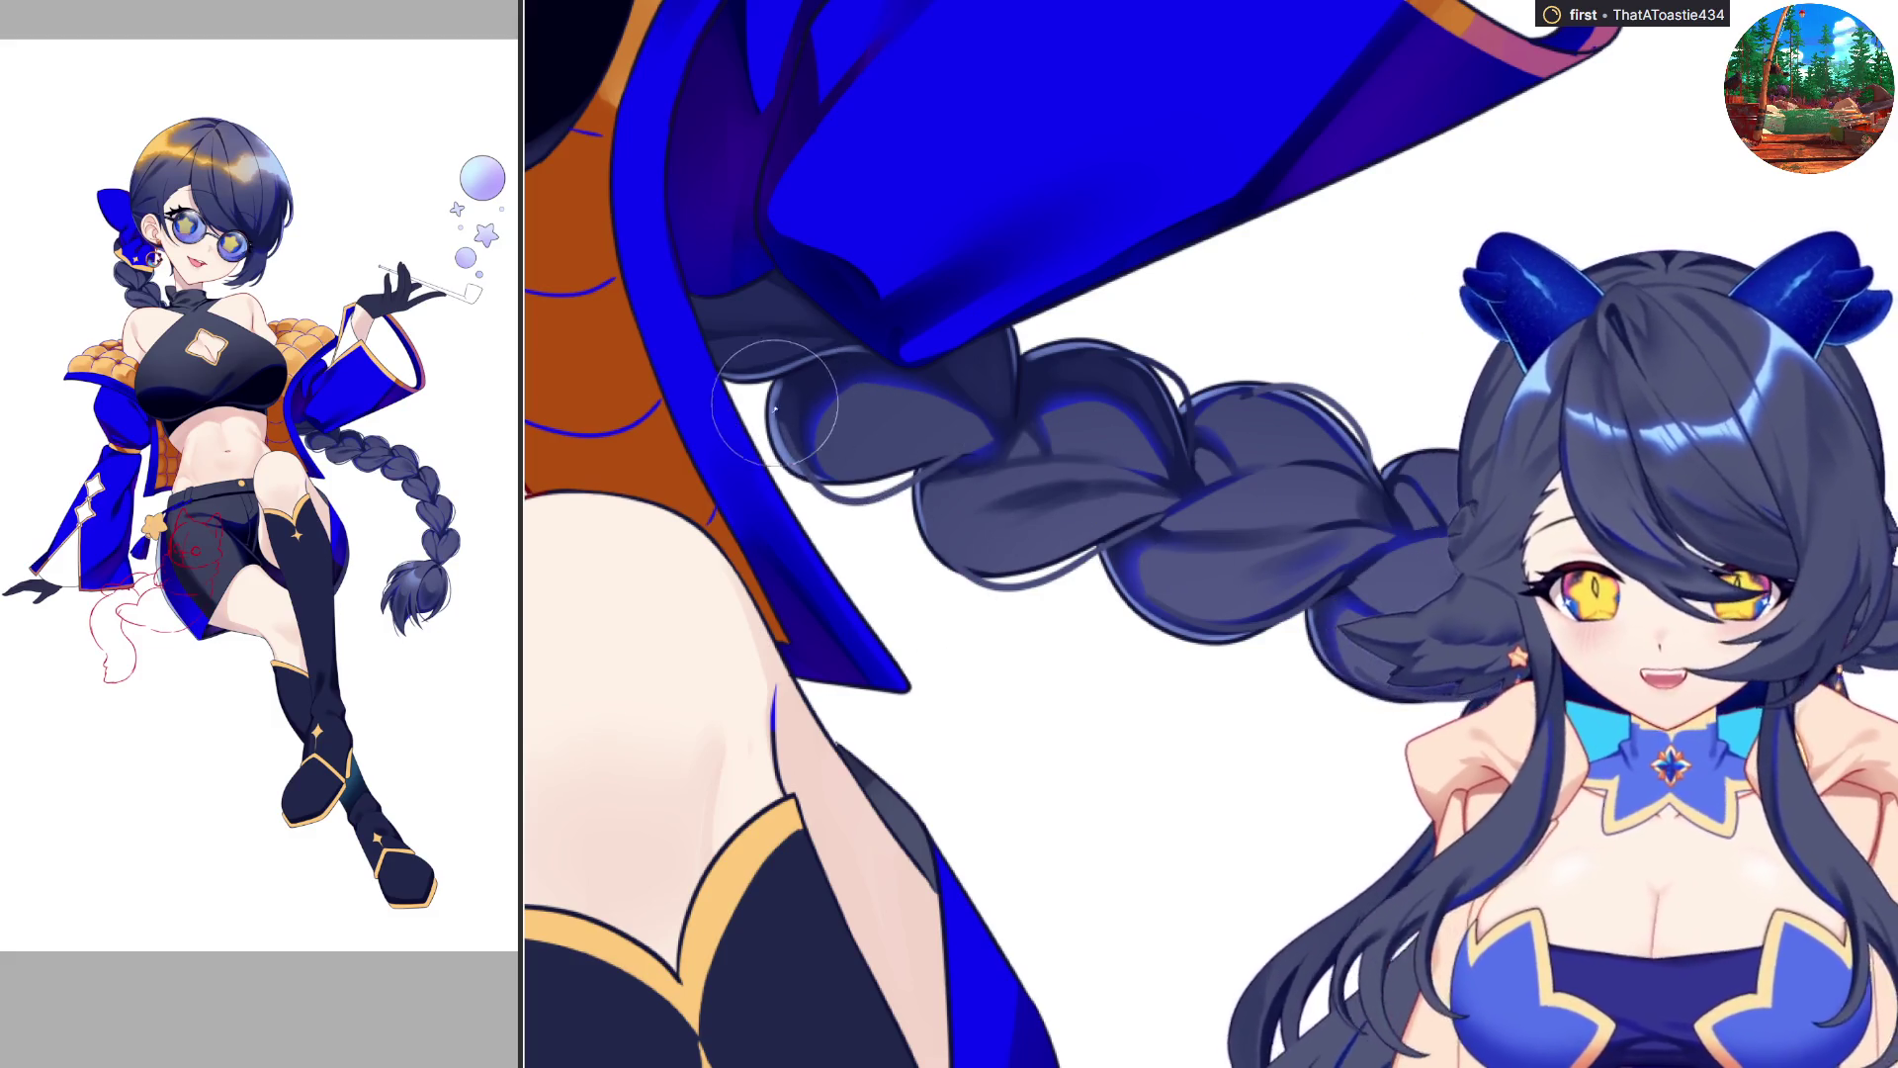
scroll(1257, 595, "down", 2)
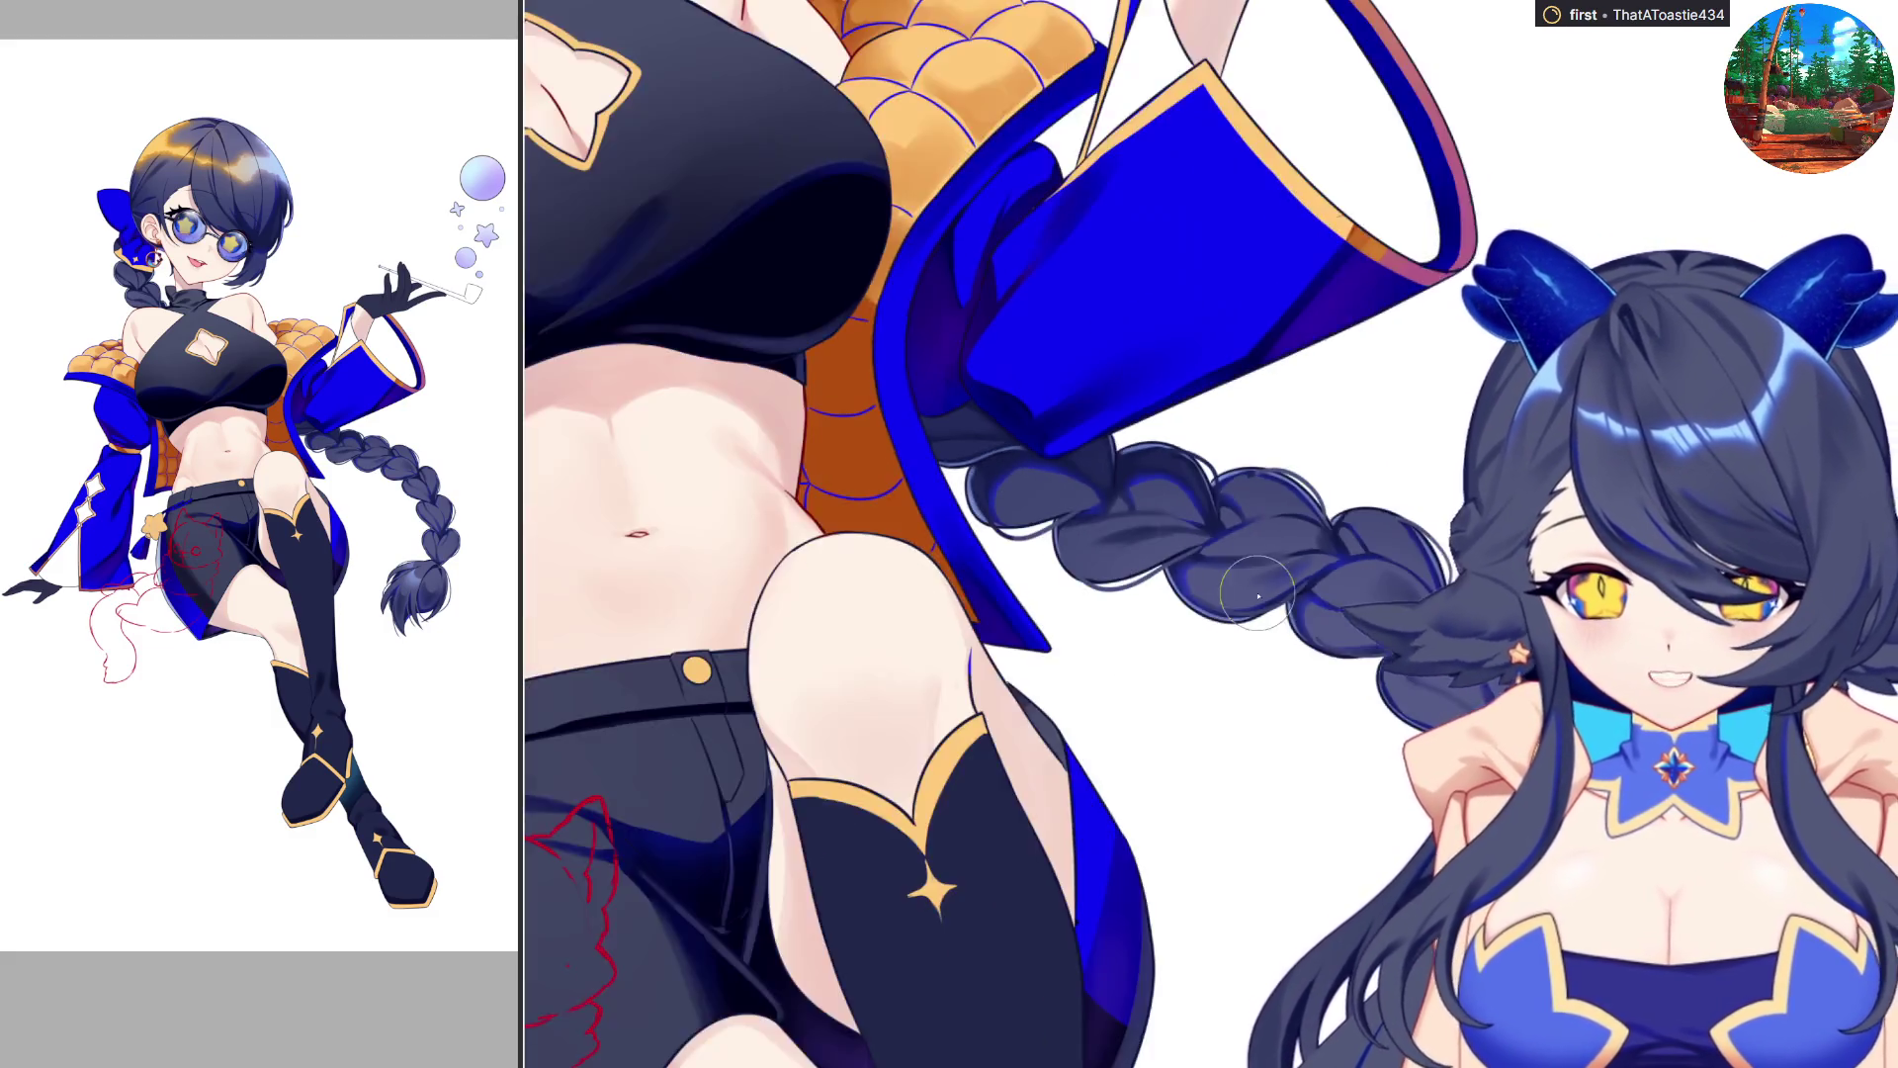
scroll(1258, 595, "down", 4)
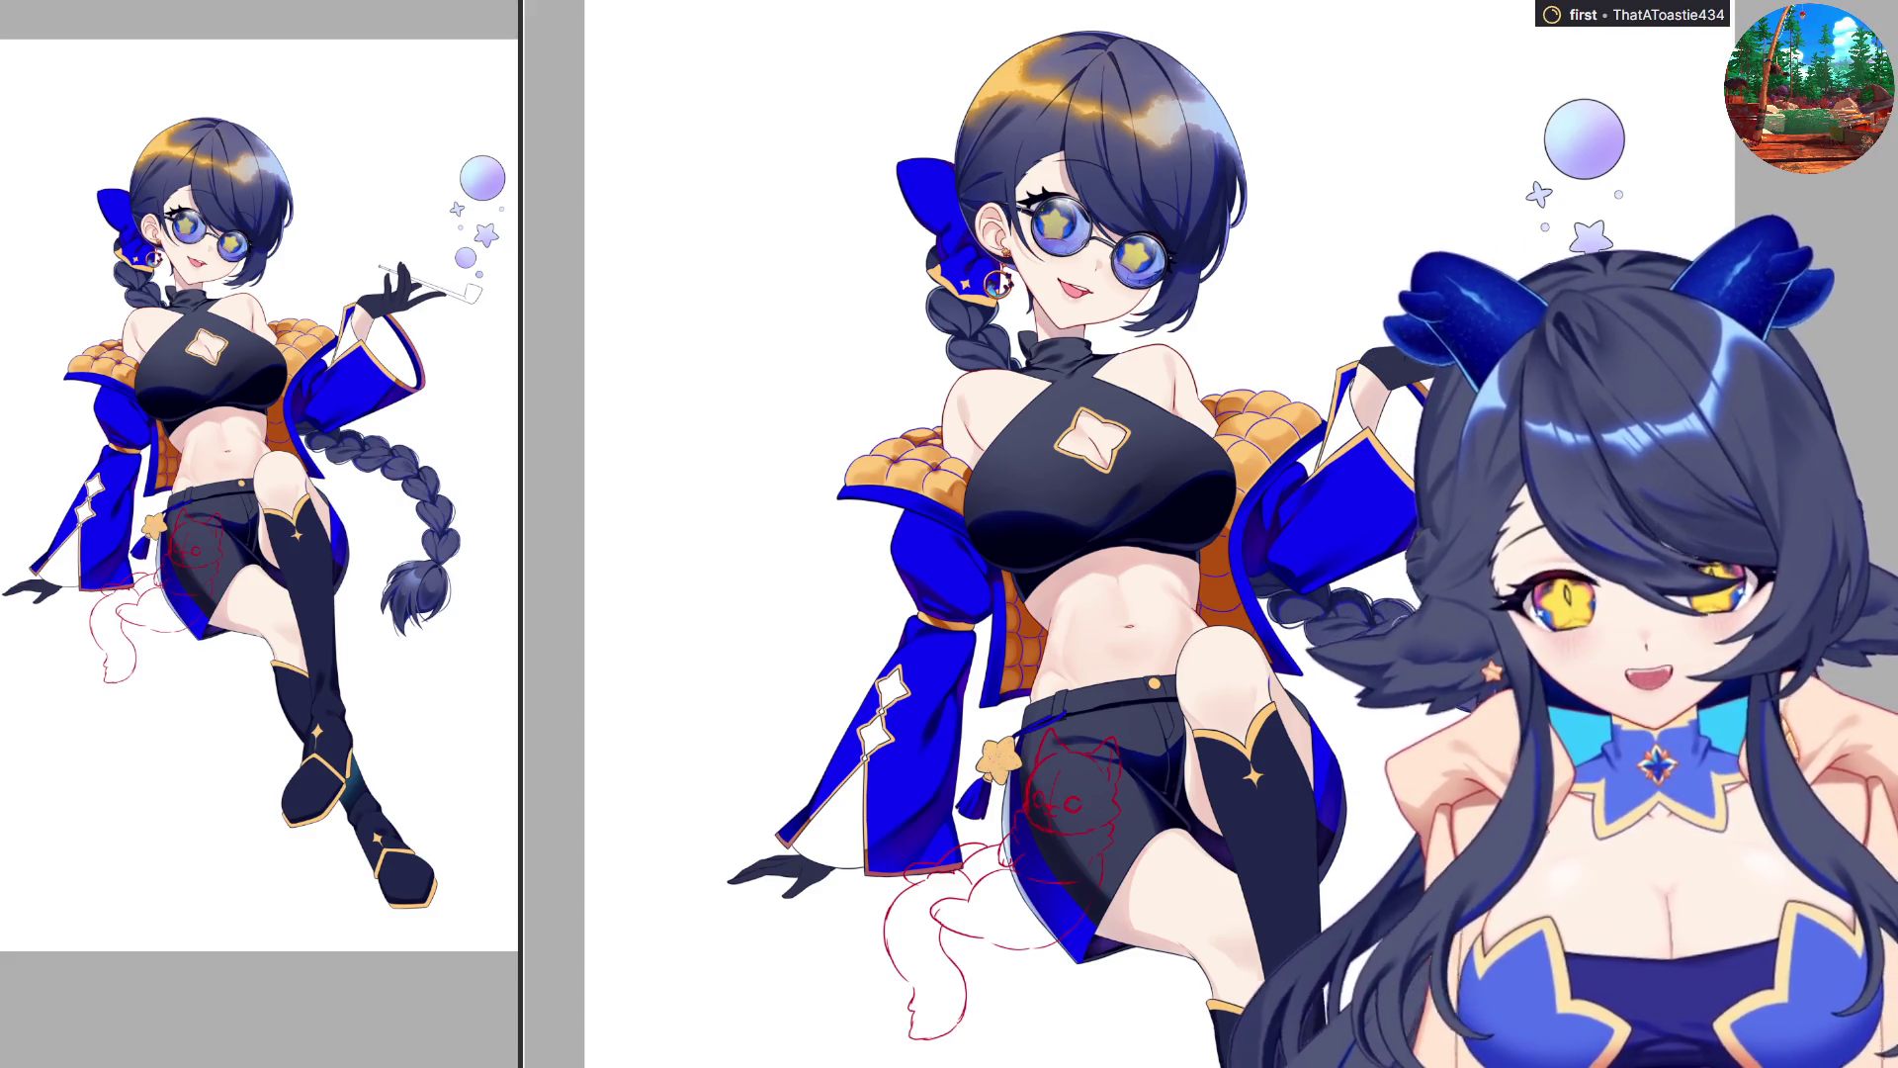
Mirror the view and paint brown shading across the star charm's lower part.
scroll(1290, 698, "down", 1)
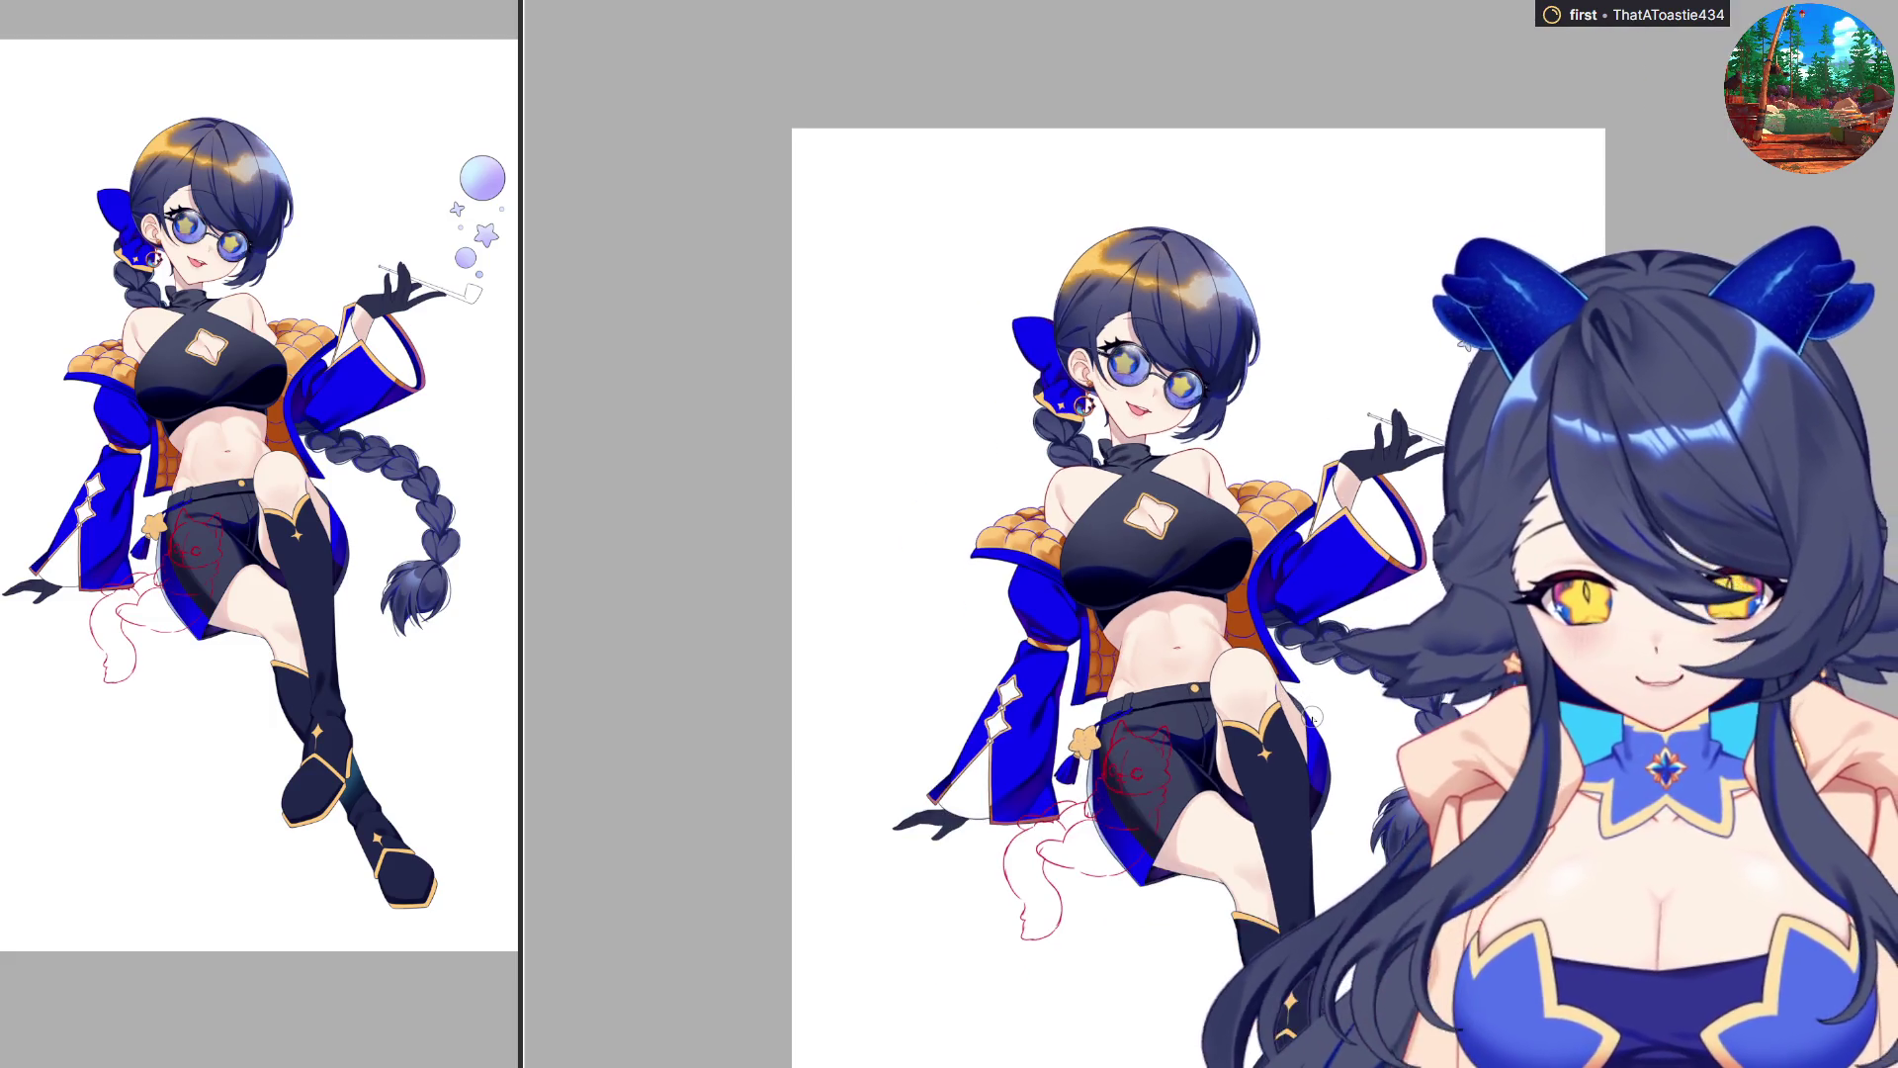
scroll(1100, 731, "up", 8)
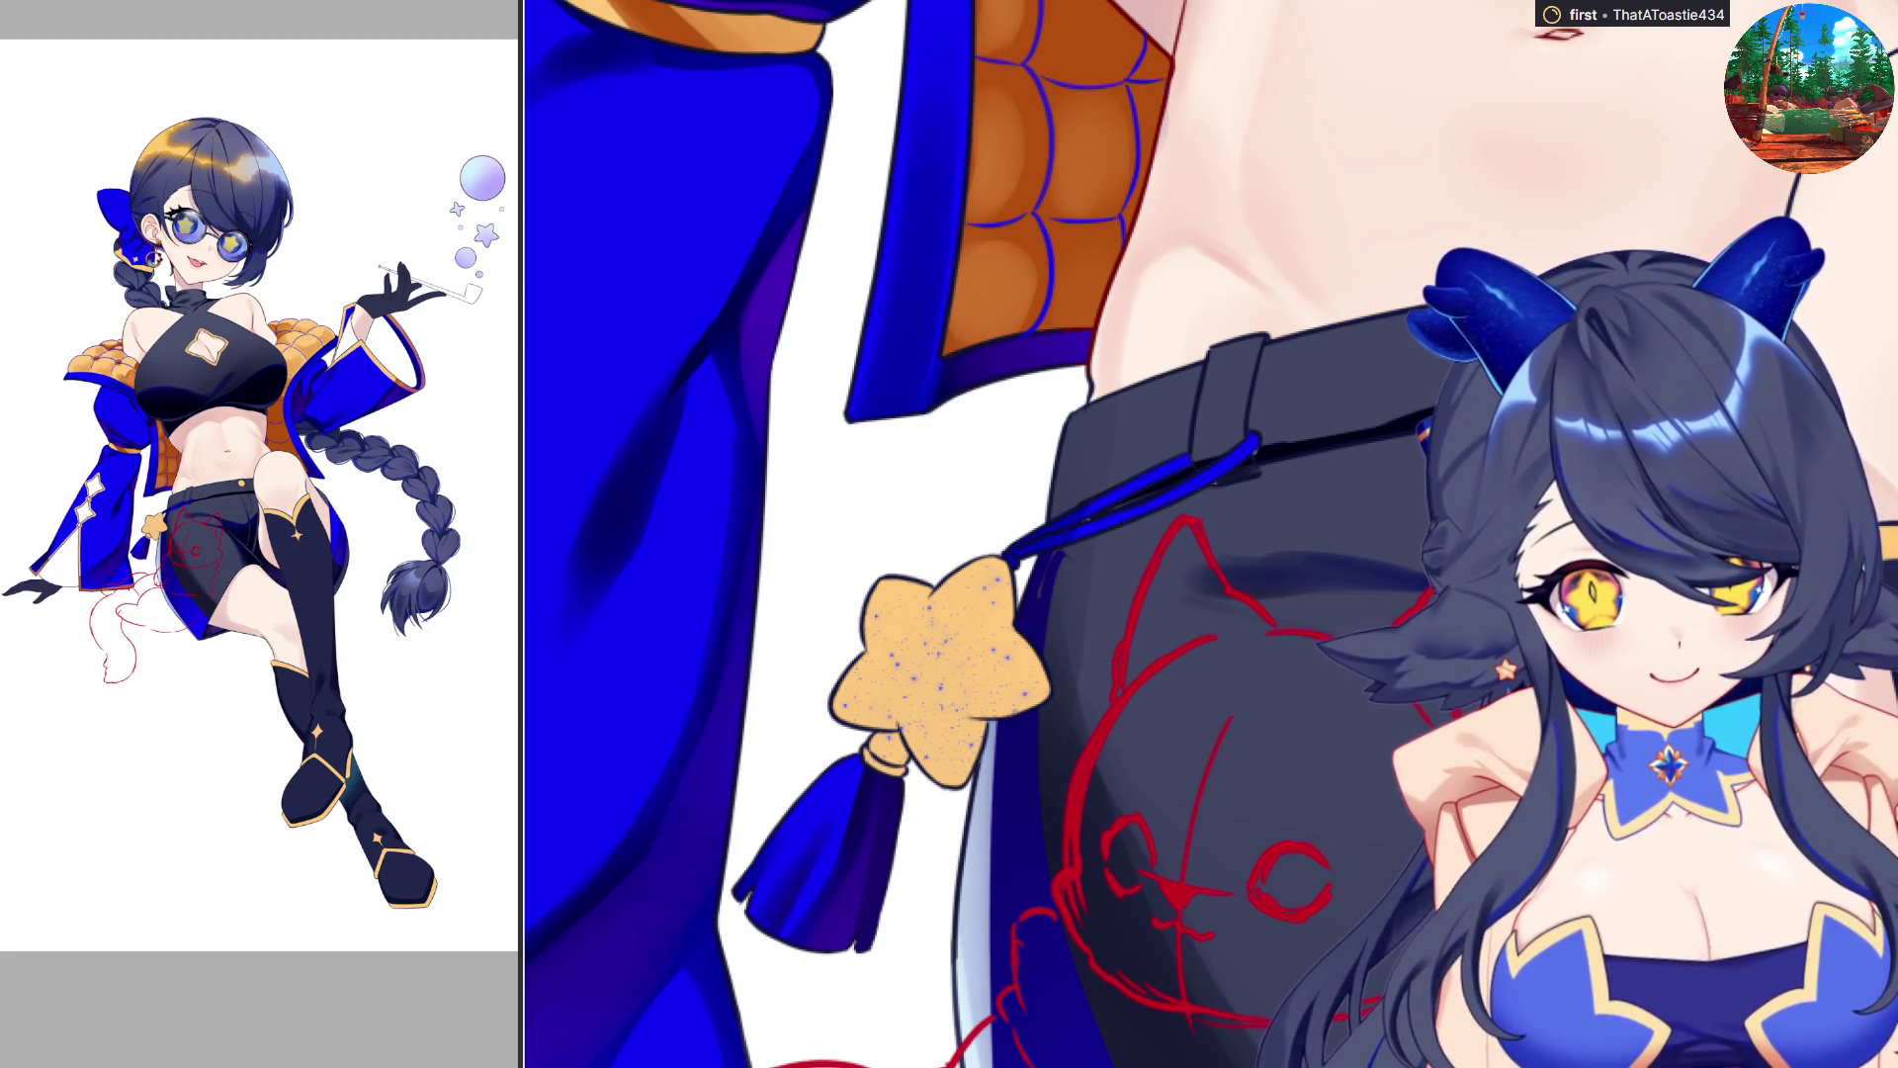
left_click_drag(806, 781, 1013, 781)
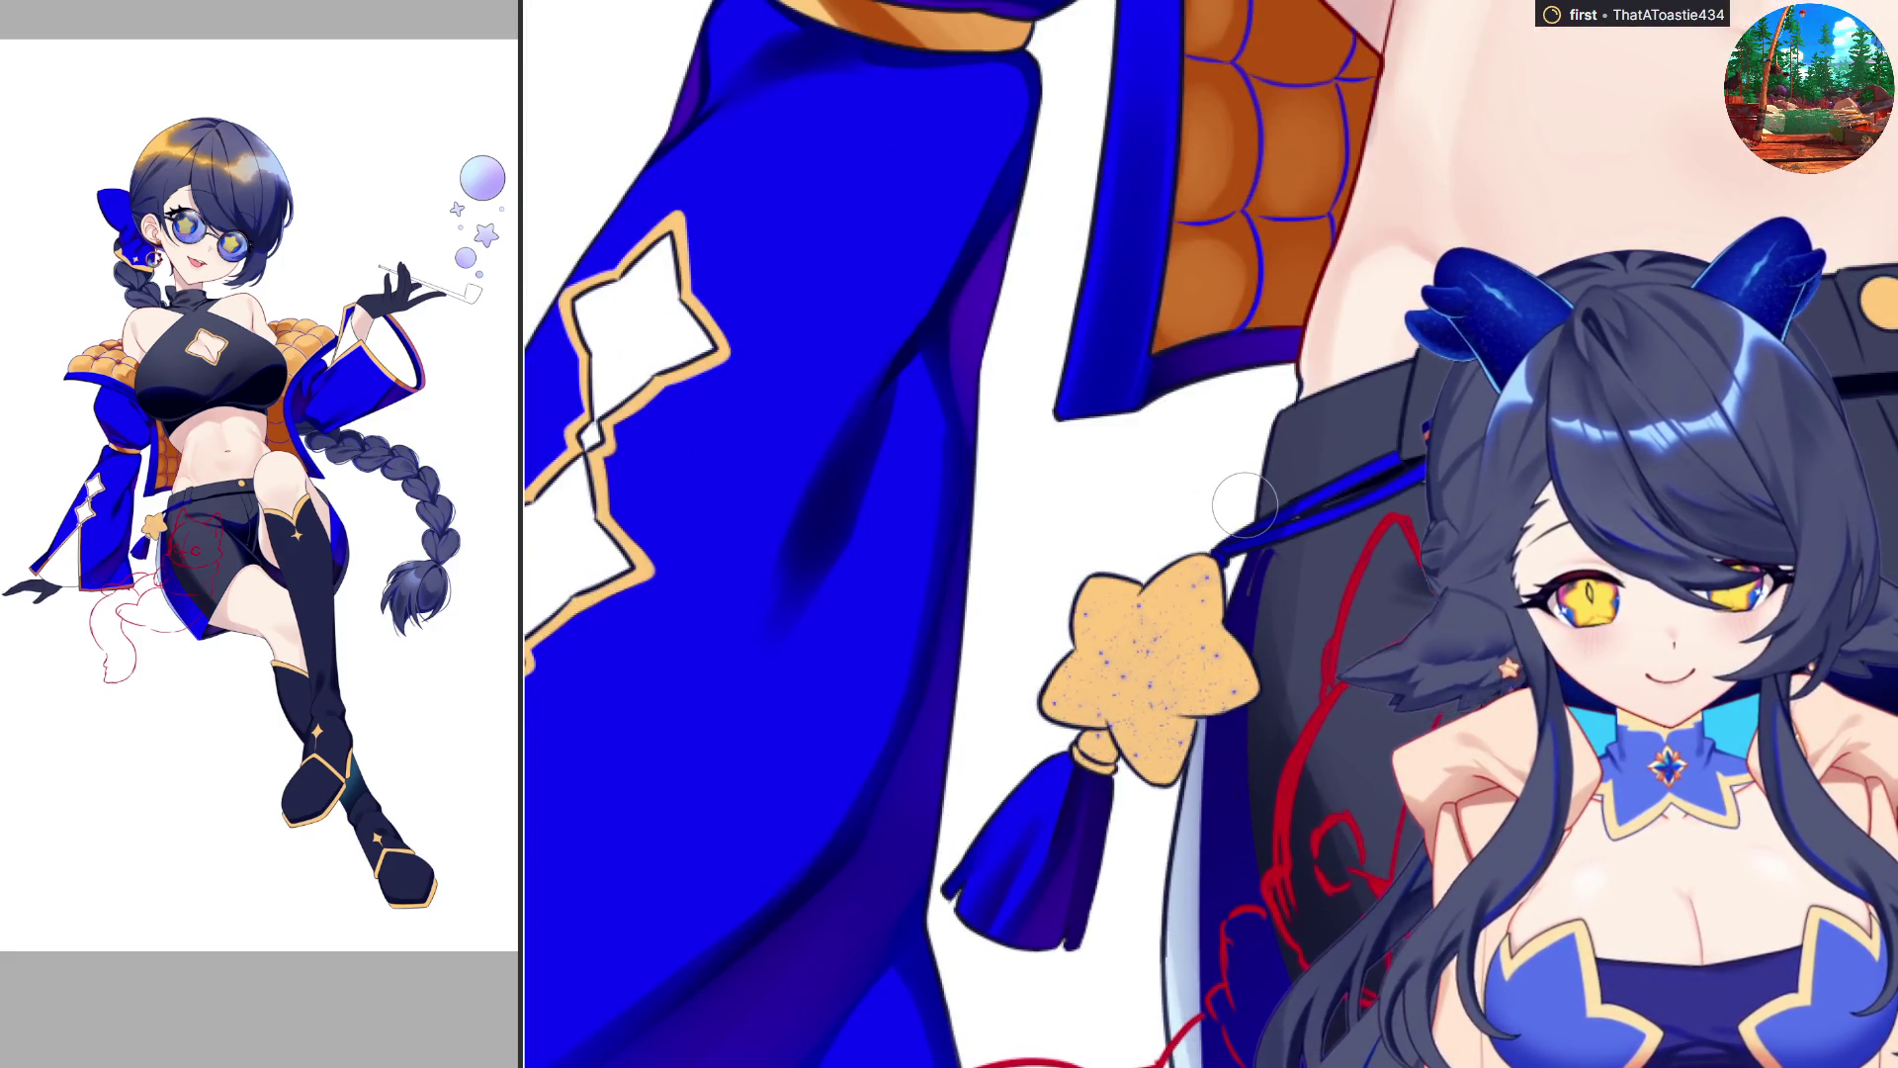
key("h")
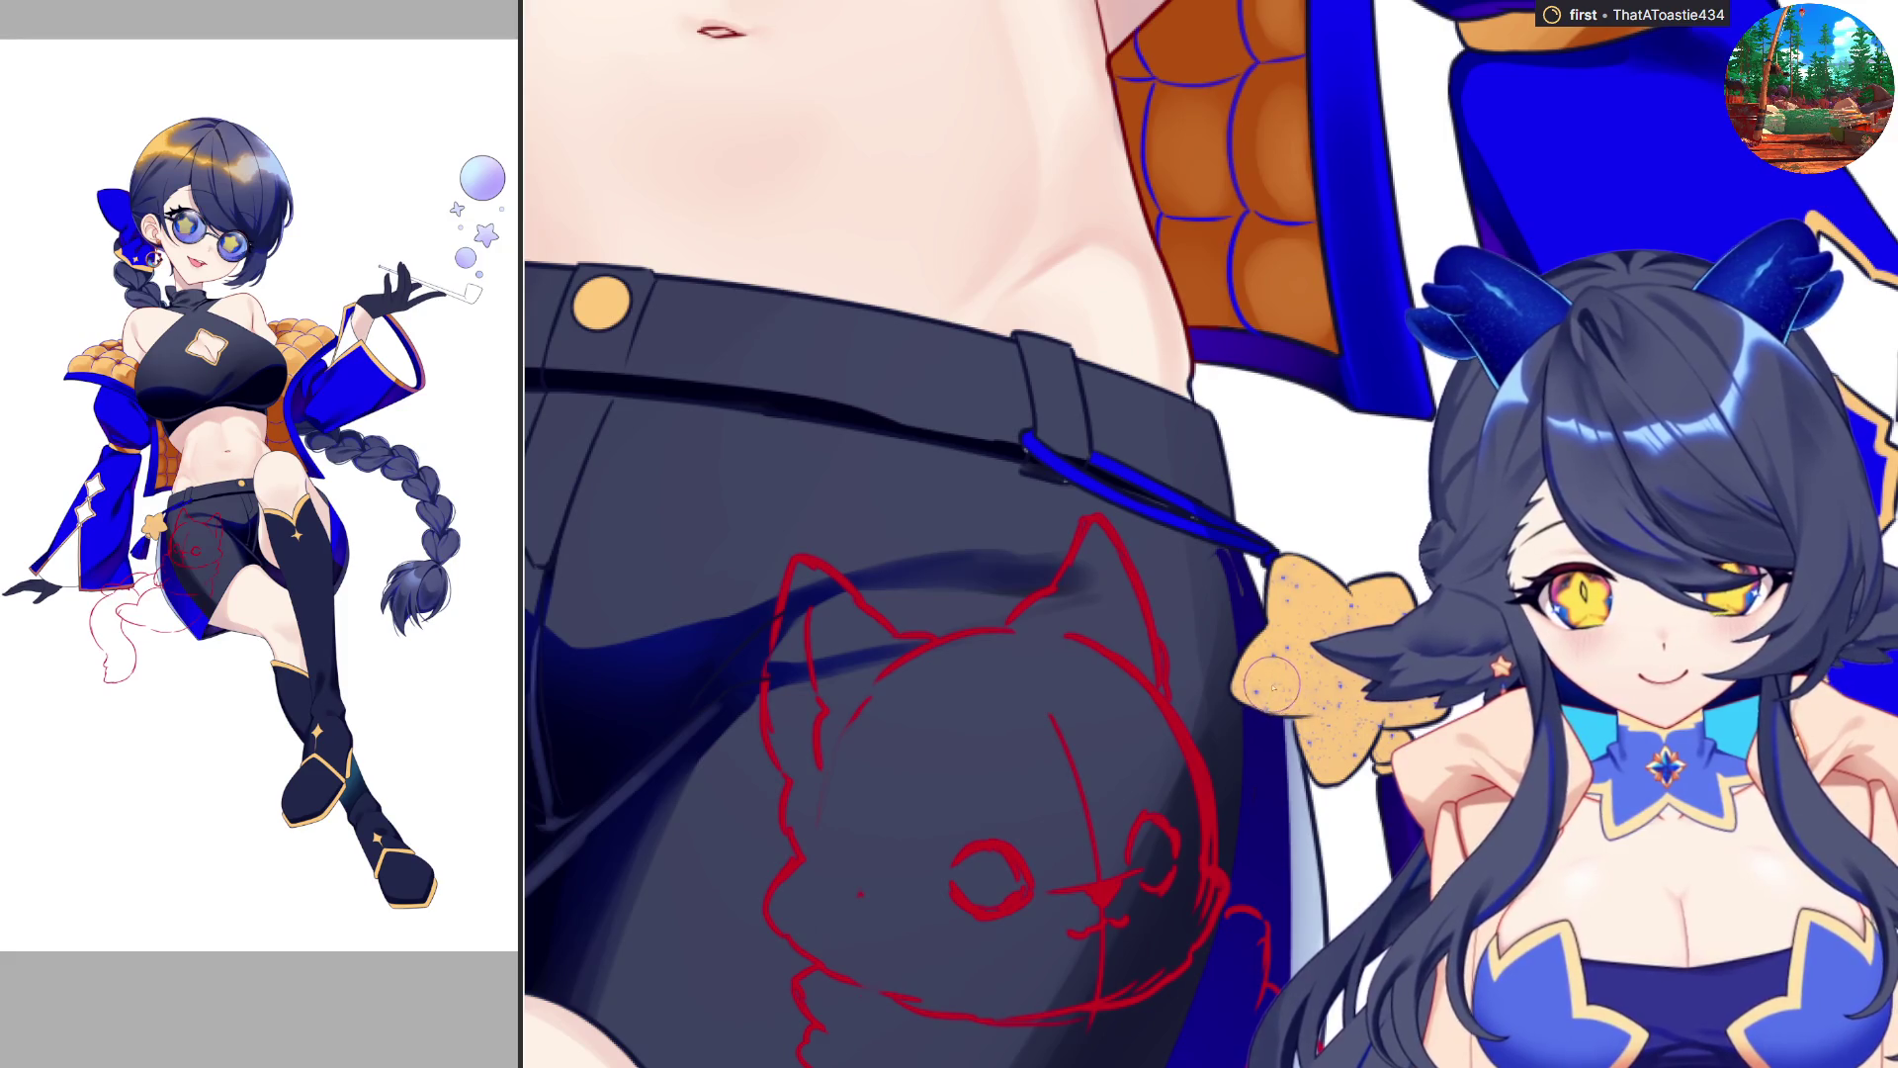
mouse_move(1268, 690)
left_mouse_down()
mouse_move(1244, 707)
mouse_move(1310, 707)
left_mouse_up()
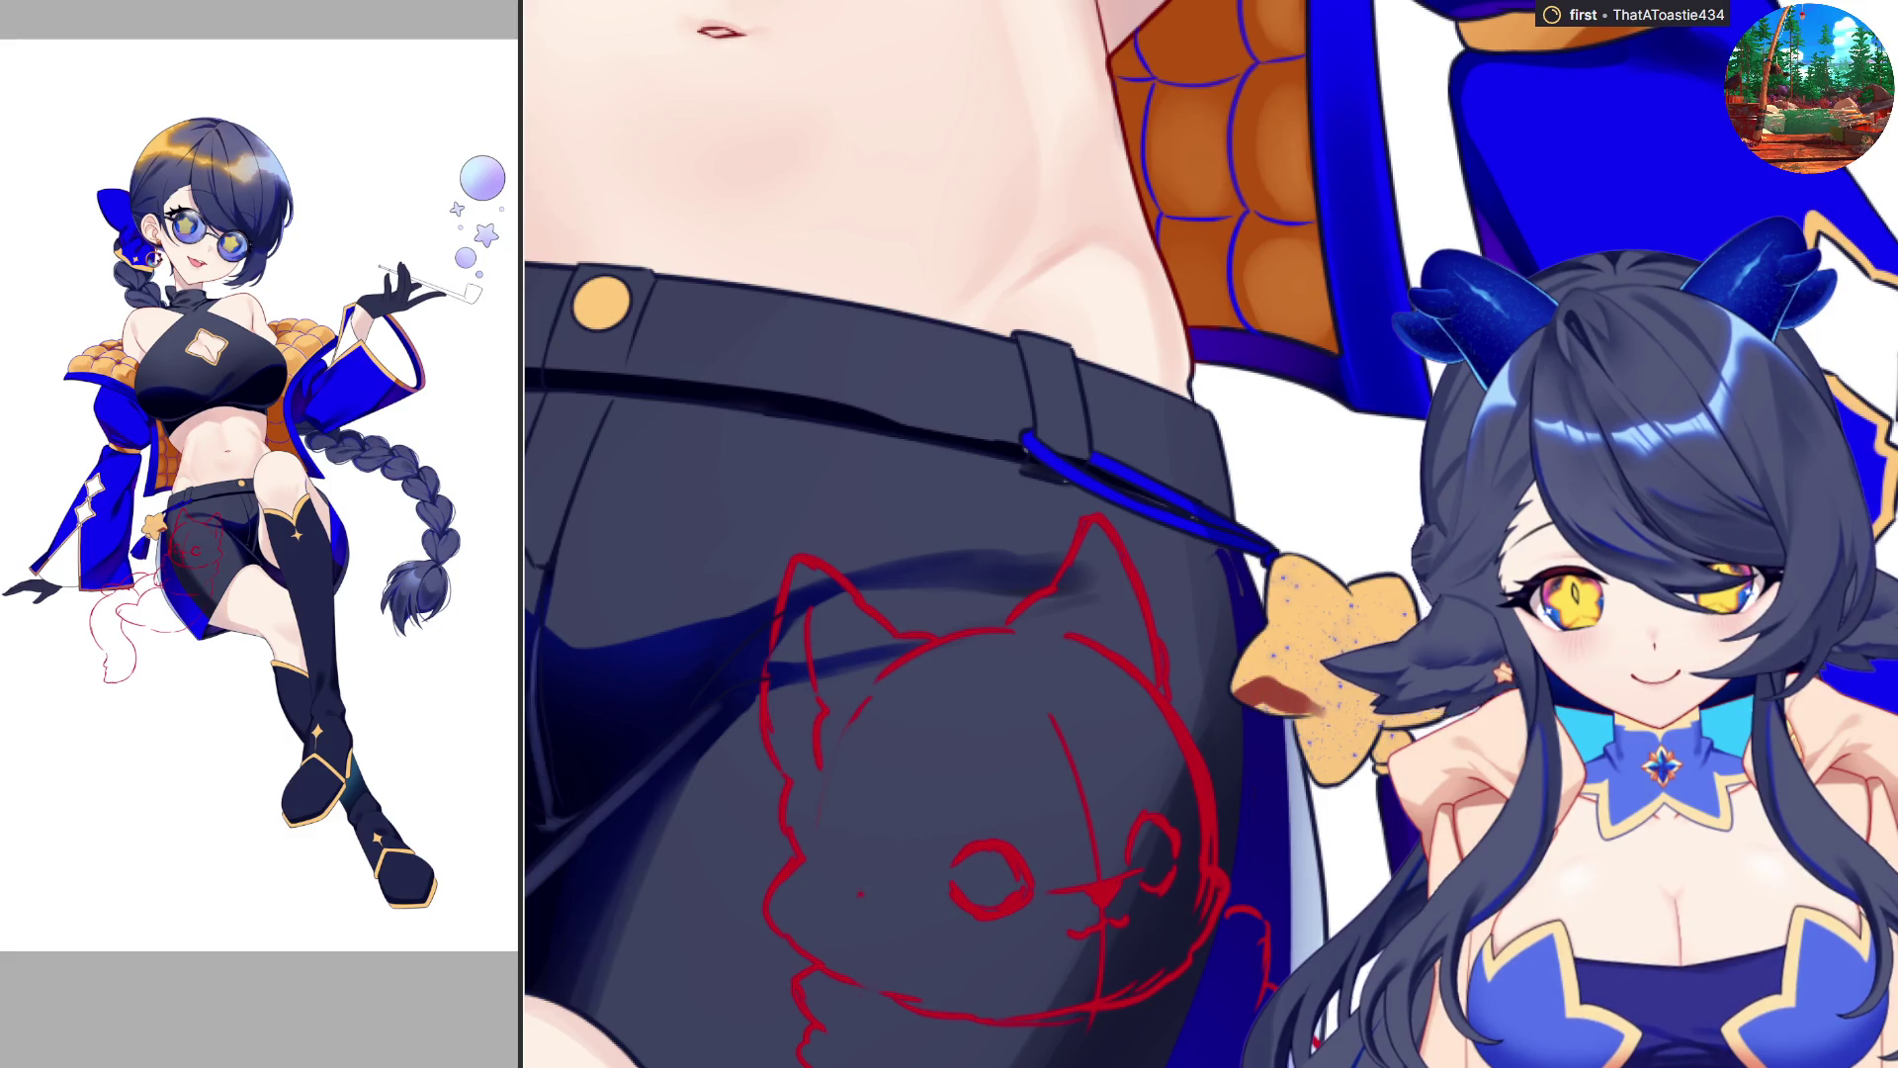
mouse_move(1251, 711)
left_mouse_down()
mouse_move(1245, 737)
mouse_move(1374, 726)
left_mouse_up()
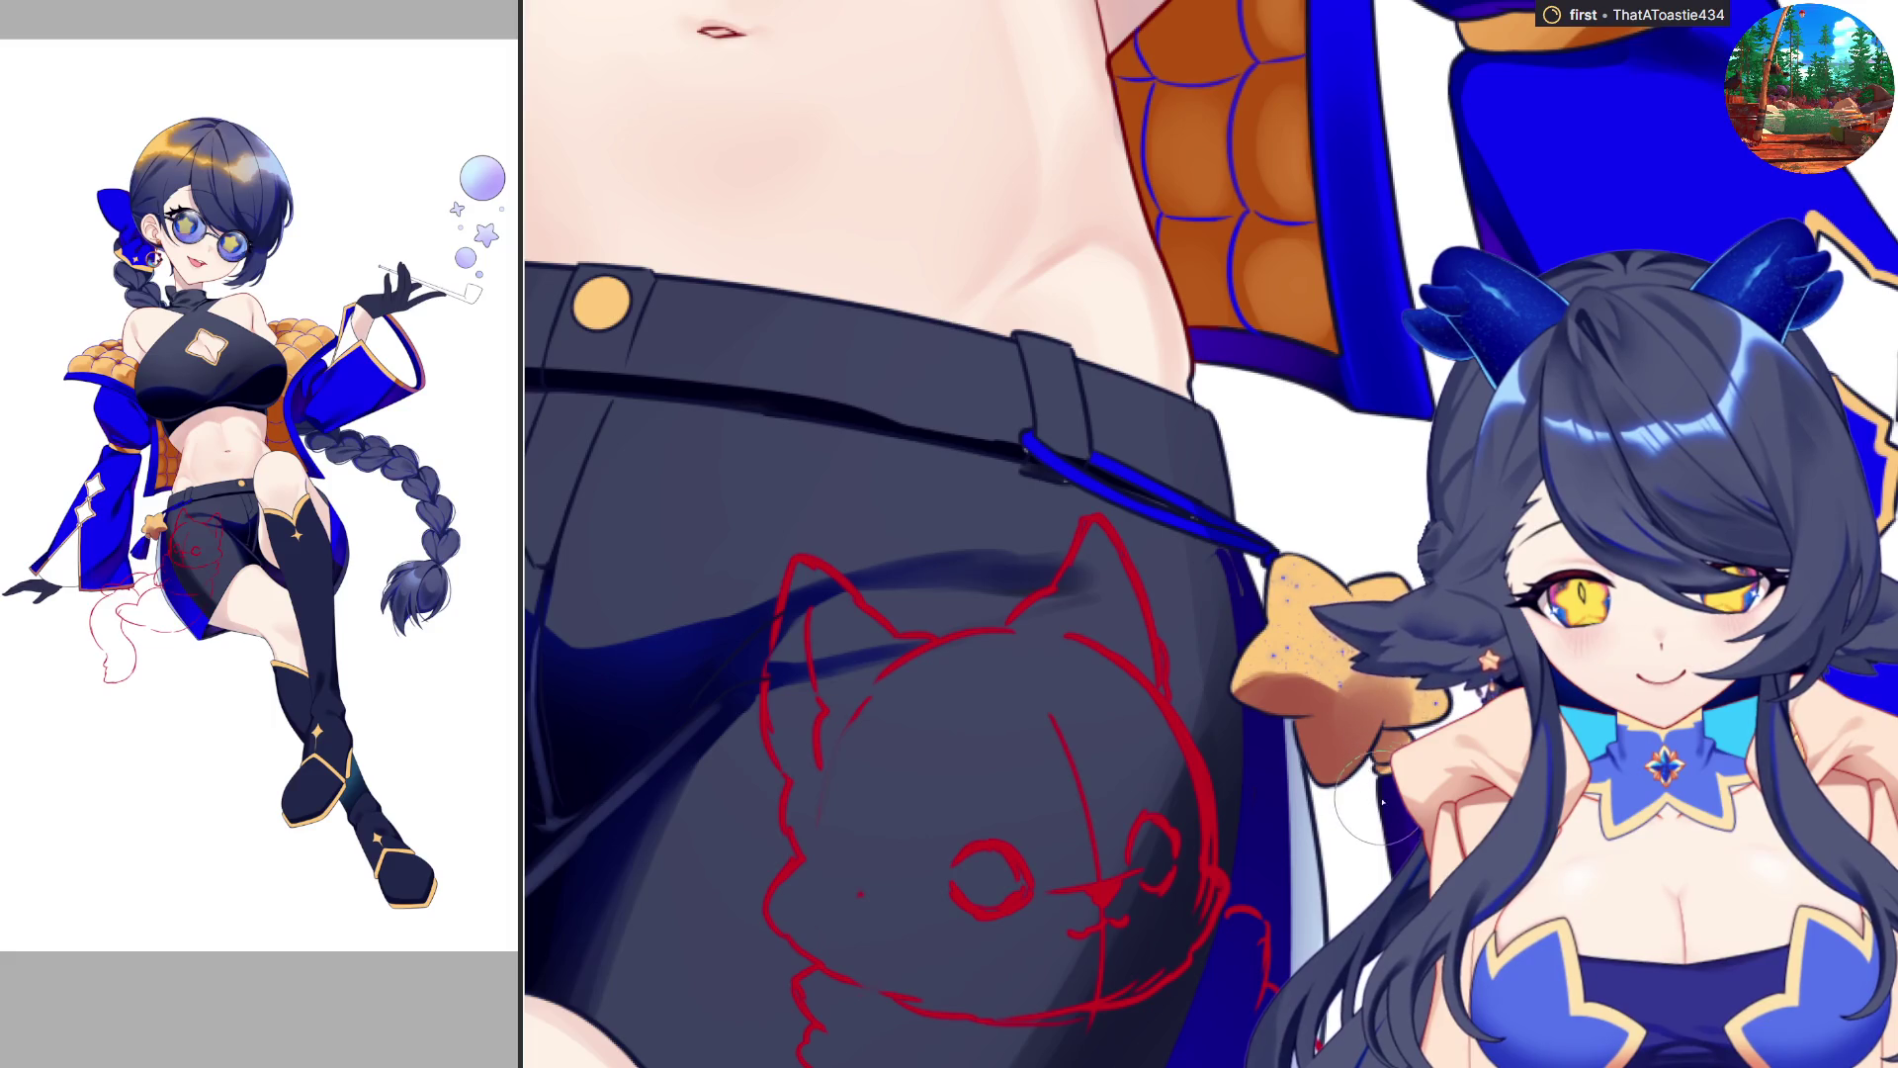
key("h")
mouse_move(1137, 692)
left_mouse_down()
mouse_move(1197, 682)
mouse_move(1103, 673)
mouse_move(1071, 714)
left_mouse_up()
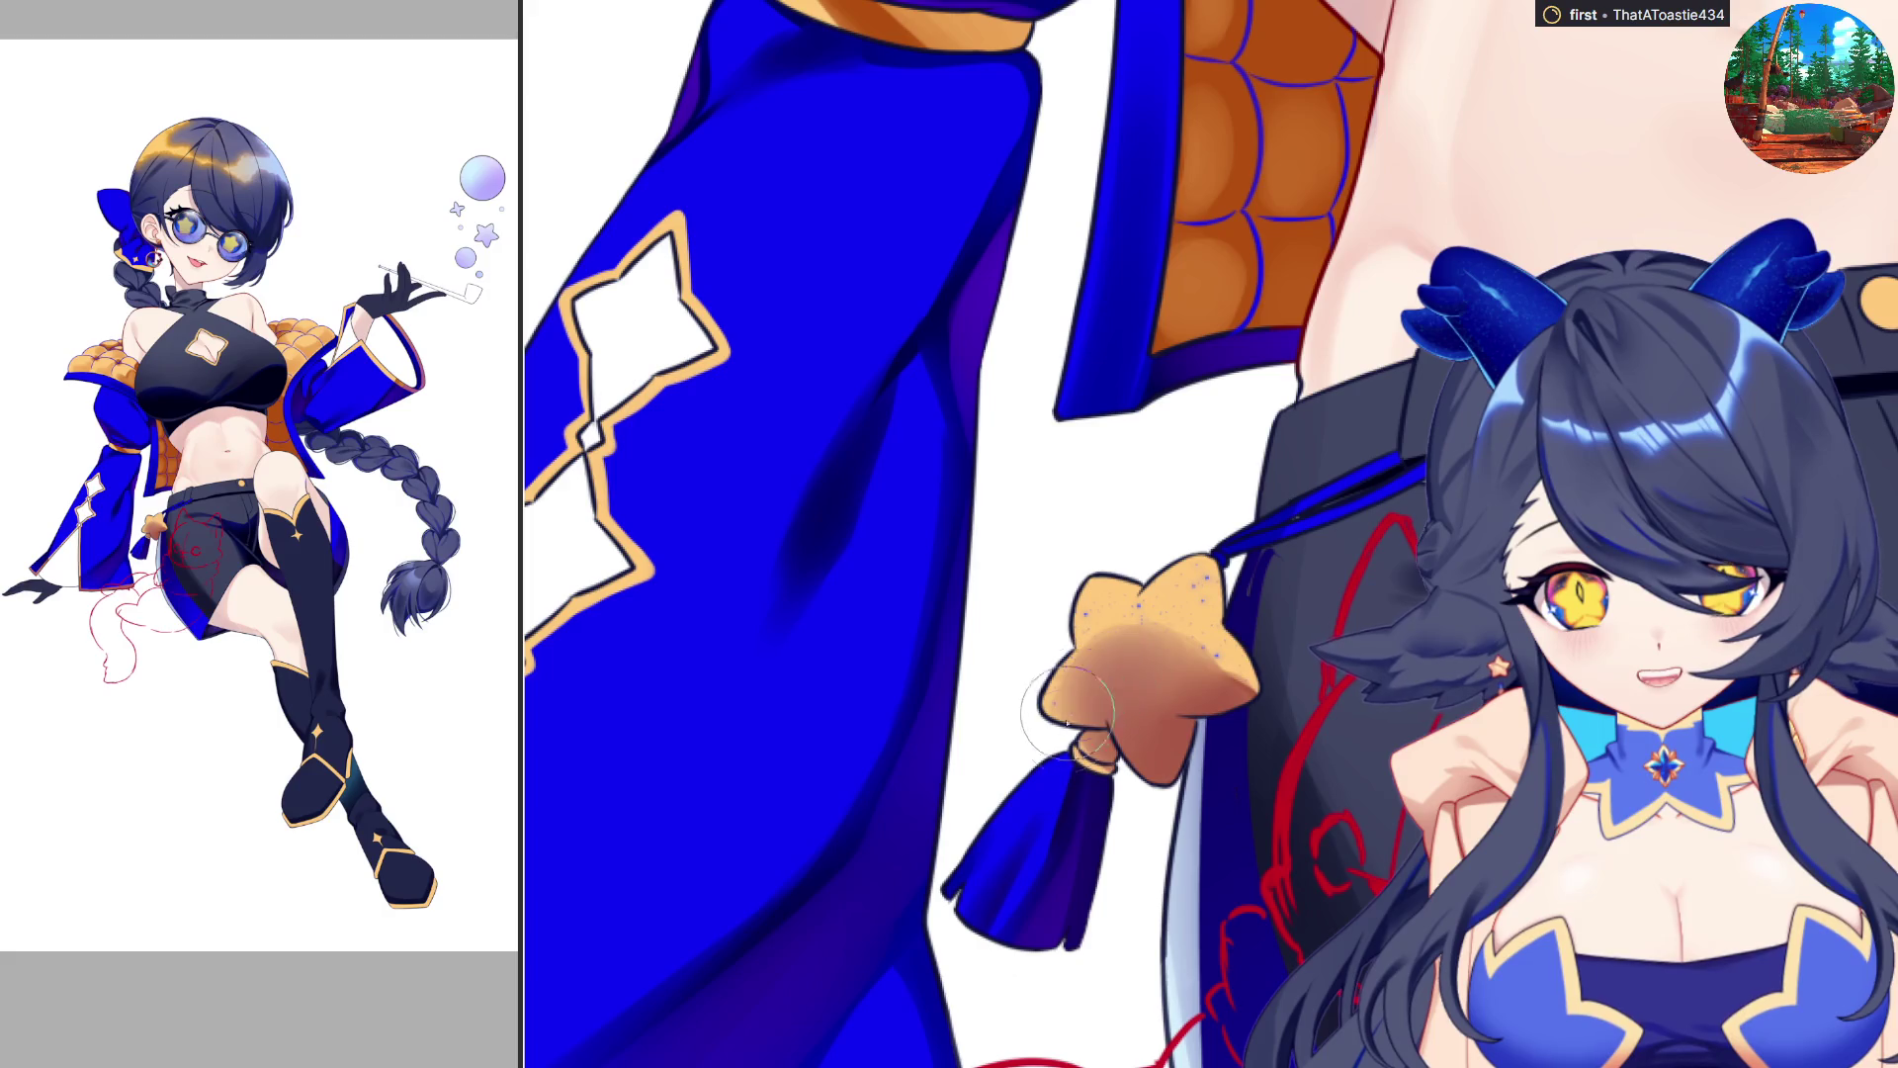
Deepen the star charm's shading, then with a smaller brush darken its lower edge.
mouse_move(1115, 806)
left_mouse_down()
mouse_move(1128, 633)
mouse_move(1128, 661)
mouse_move(1167, 623)
mouse_move(1226, 712)
mouse_move(1205, 620)
mouse_move(1196, 673)
mouse_move(1231, 732)
mouse_move(1177, 663)
mouse_move(1108, 626)
left_mouse_up()
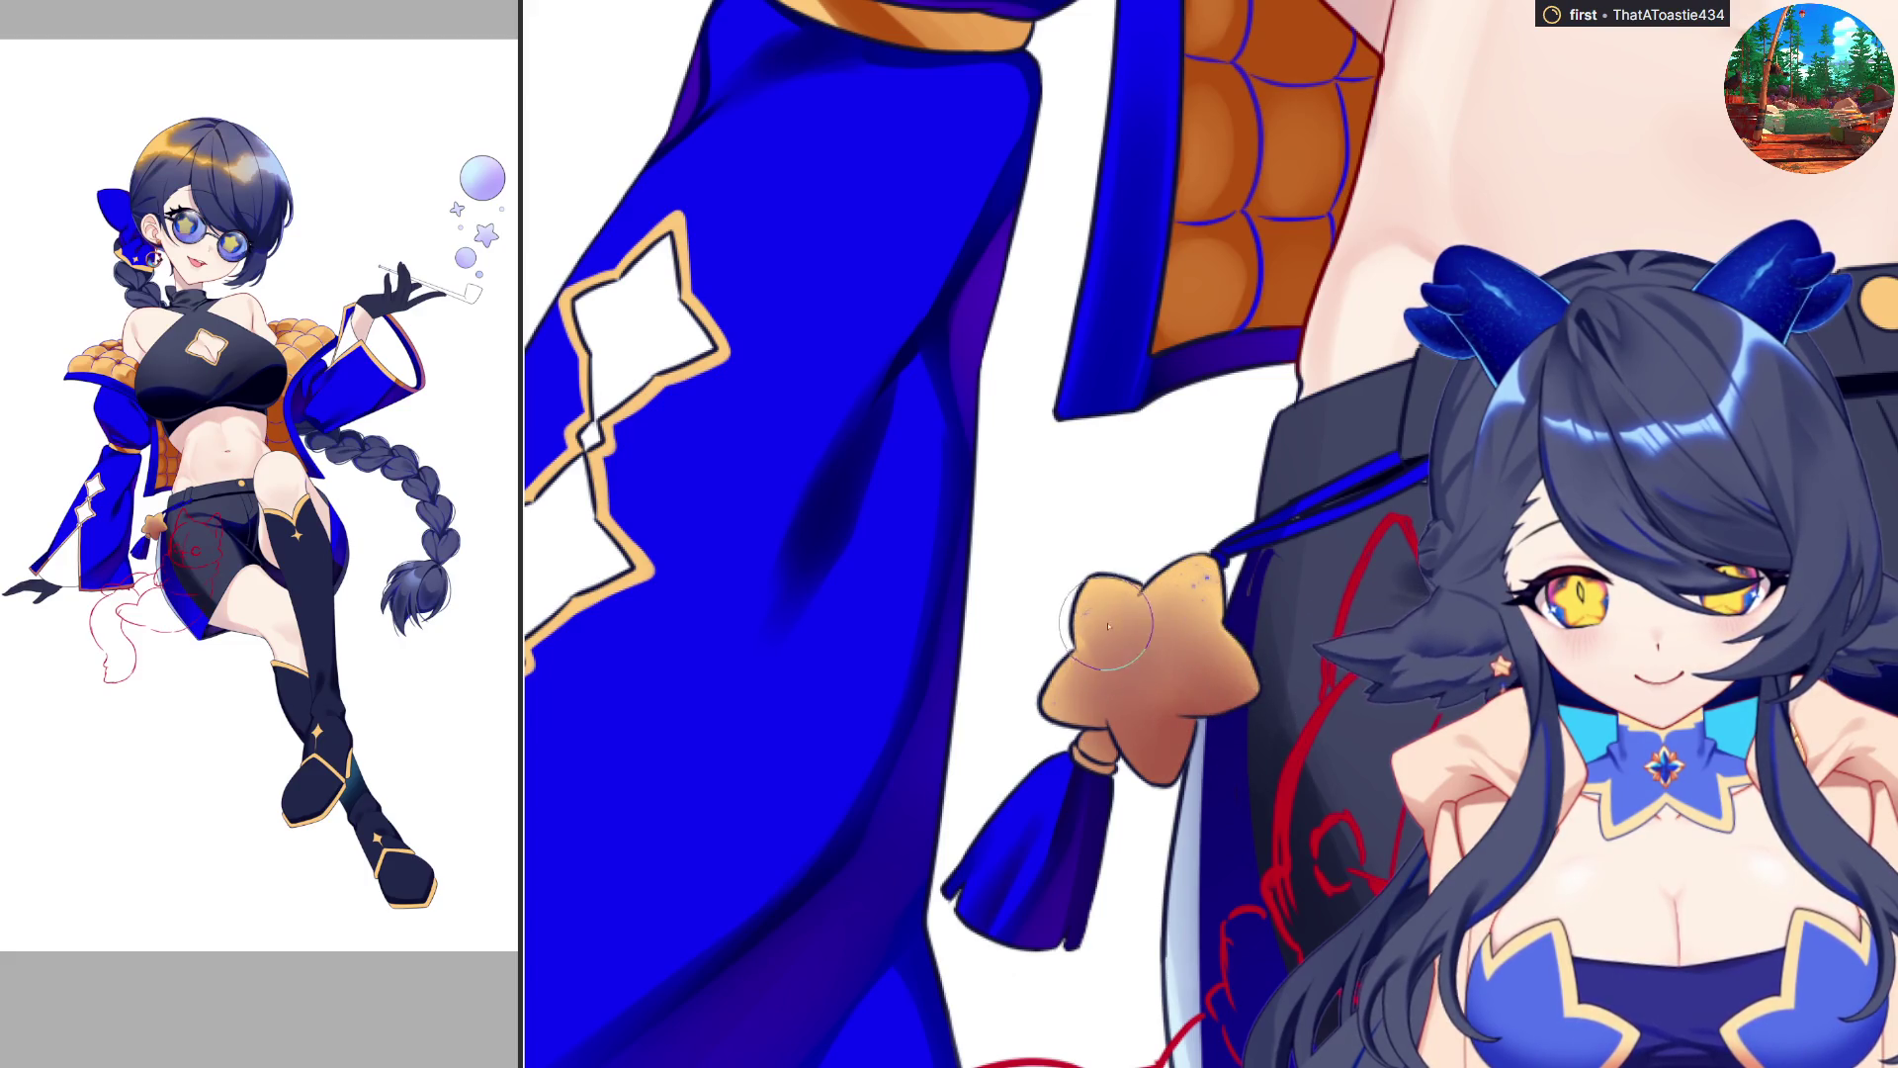
key("h")
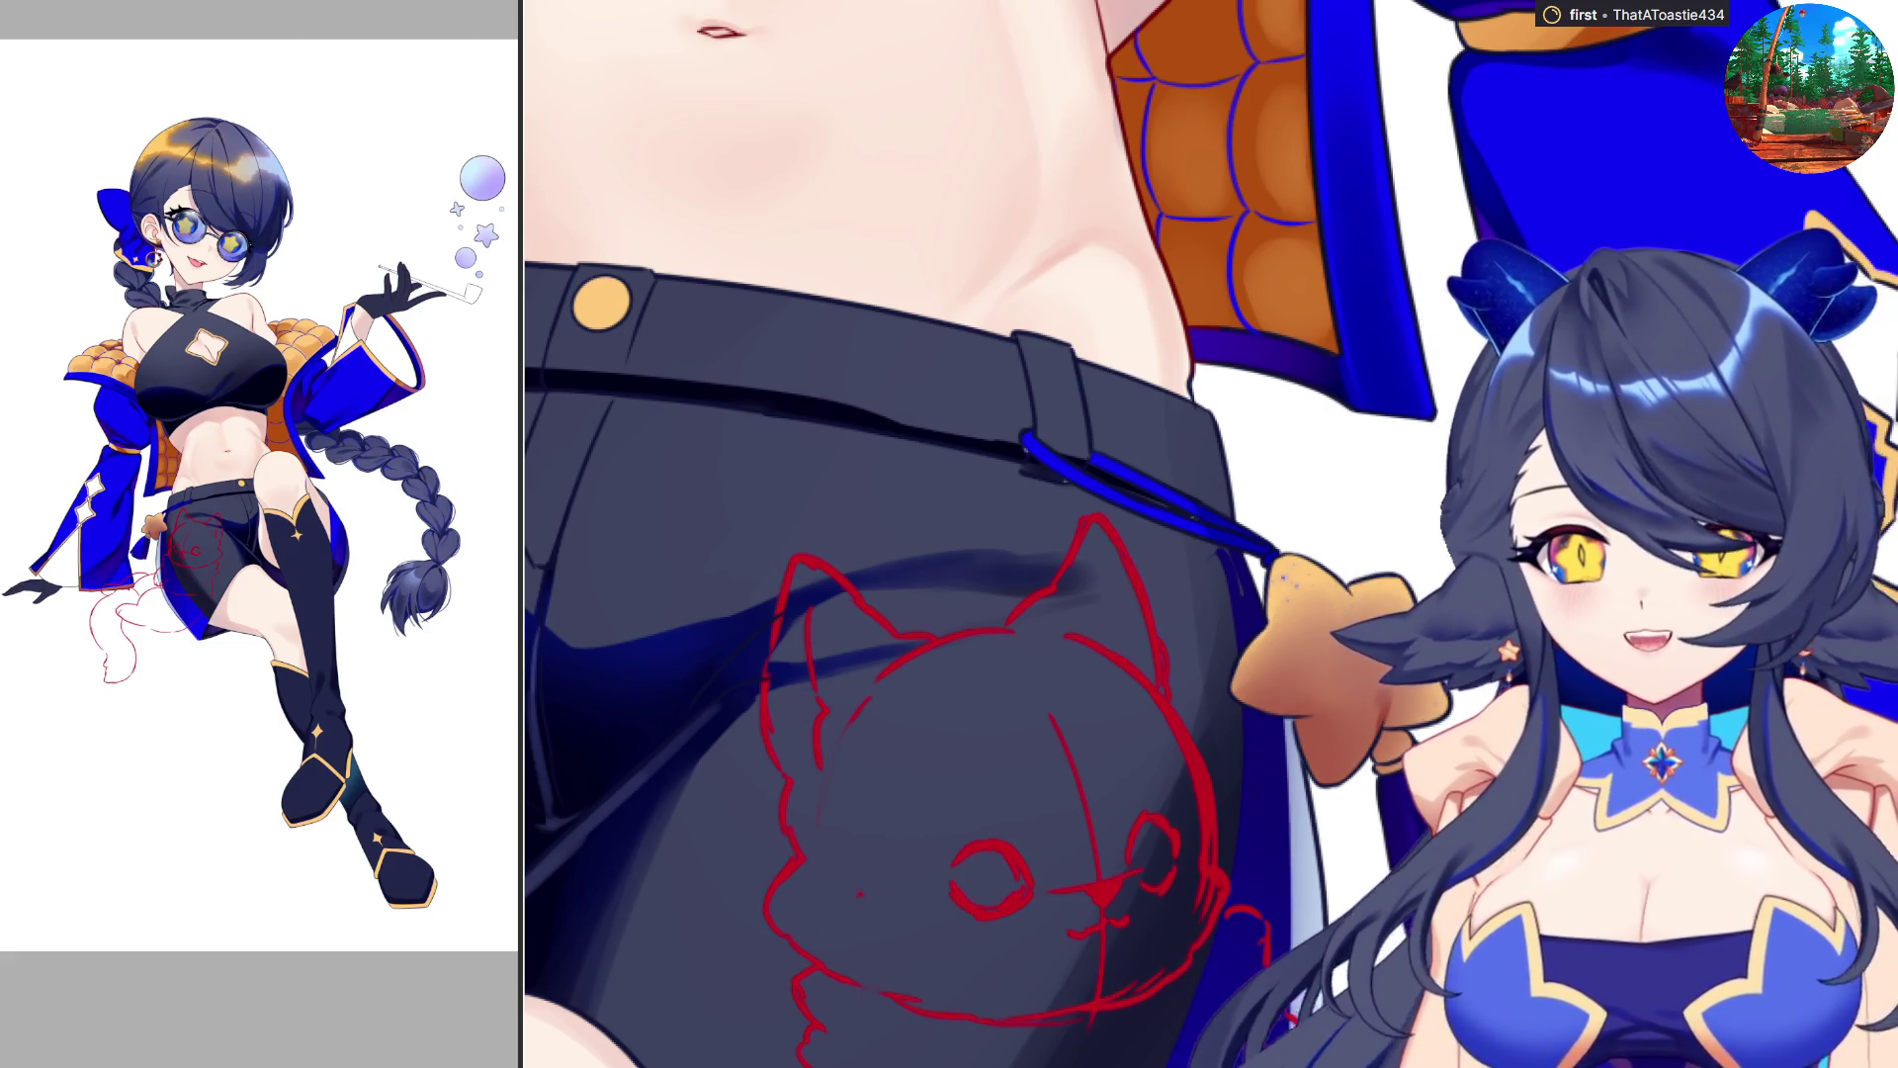
scroll(1203, 771, "down", 2)
scroll(1135, 695, "up", 4)
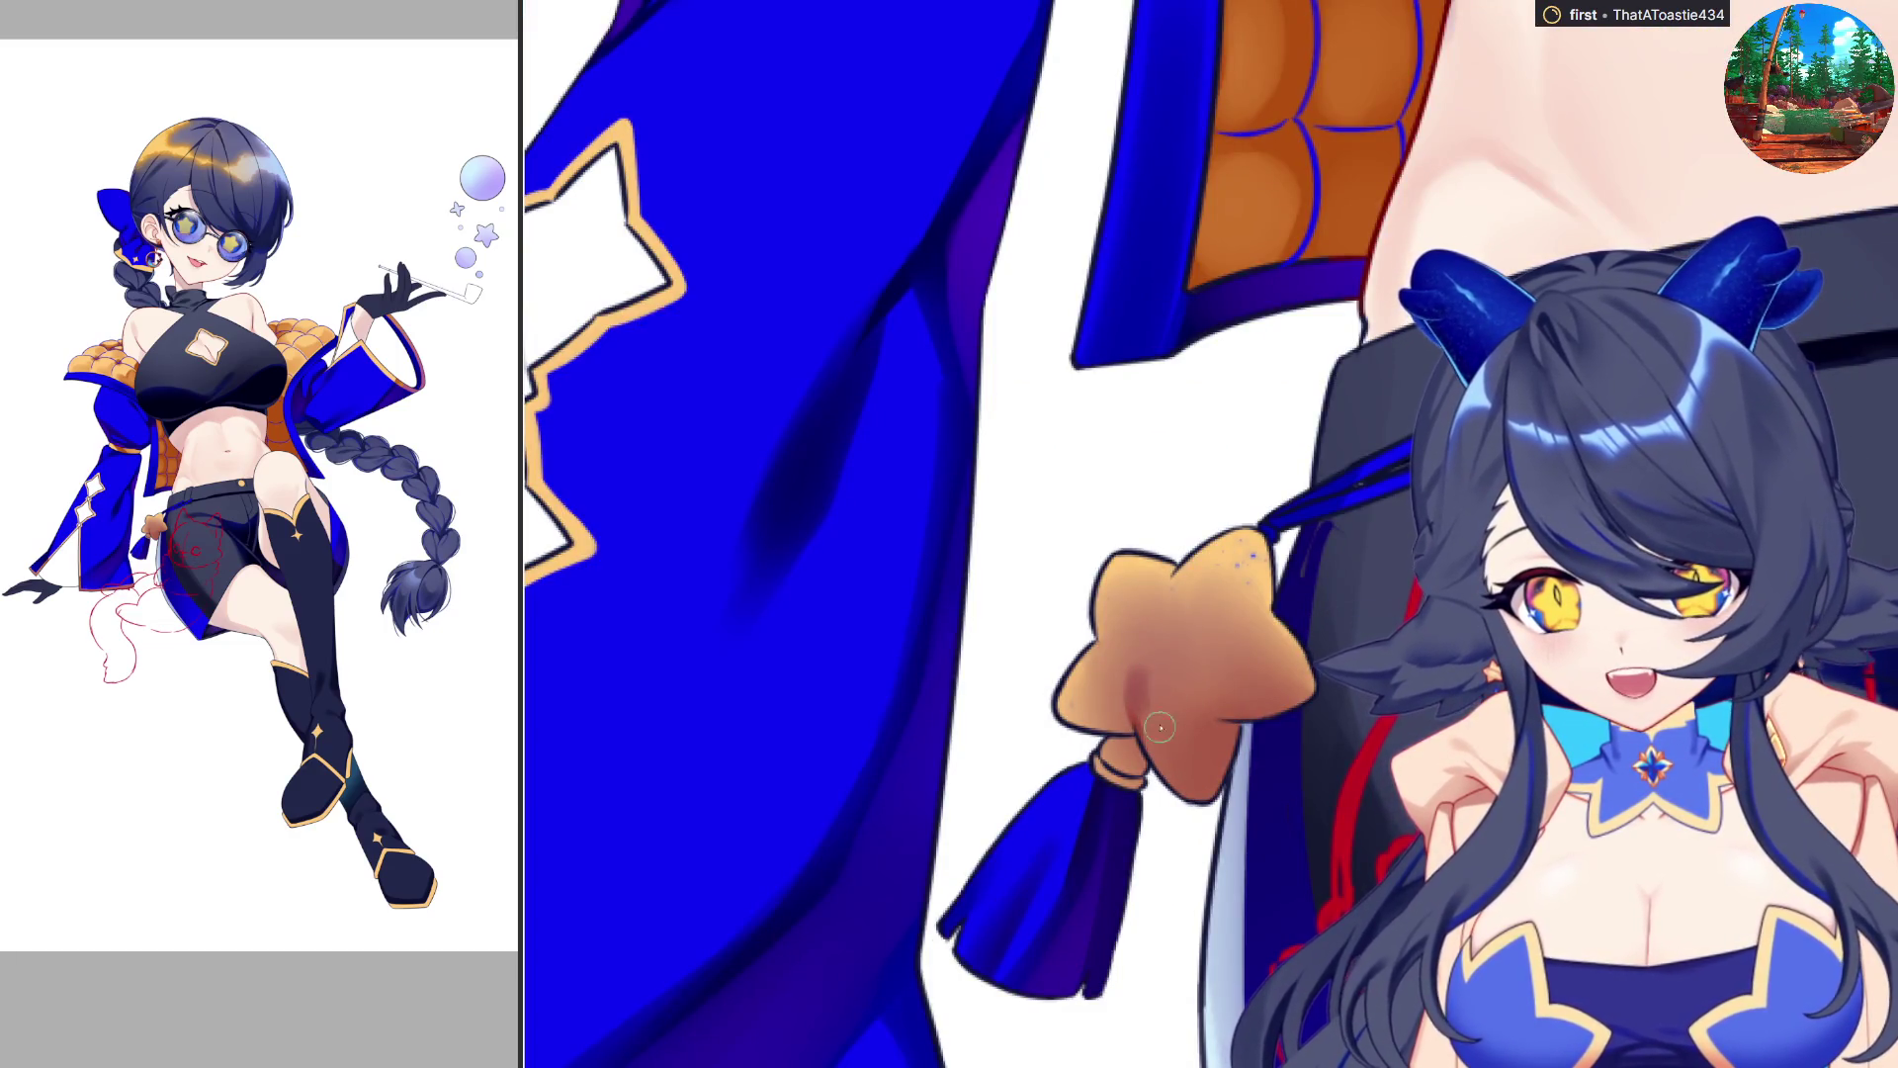
key("e")
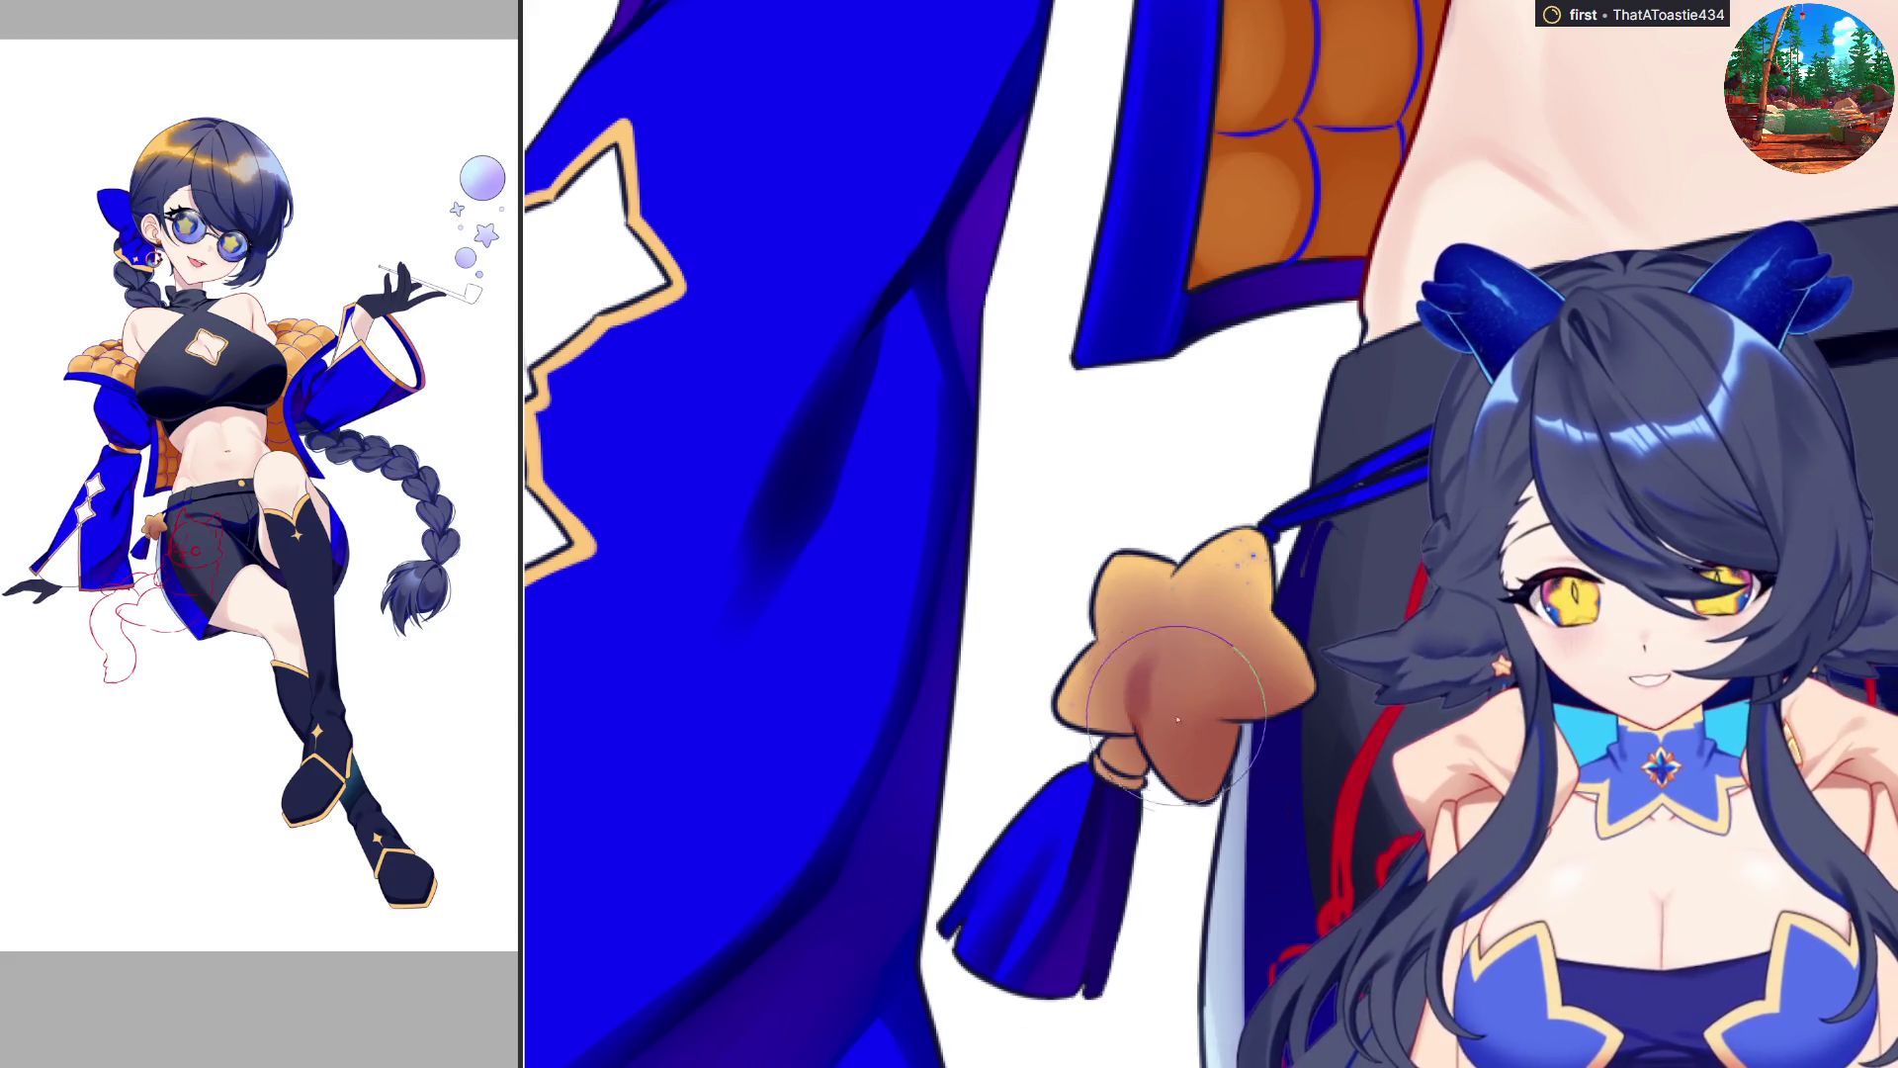
key("b")
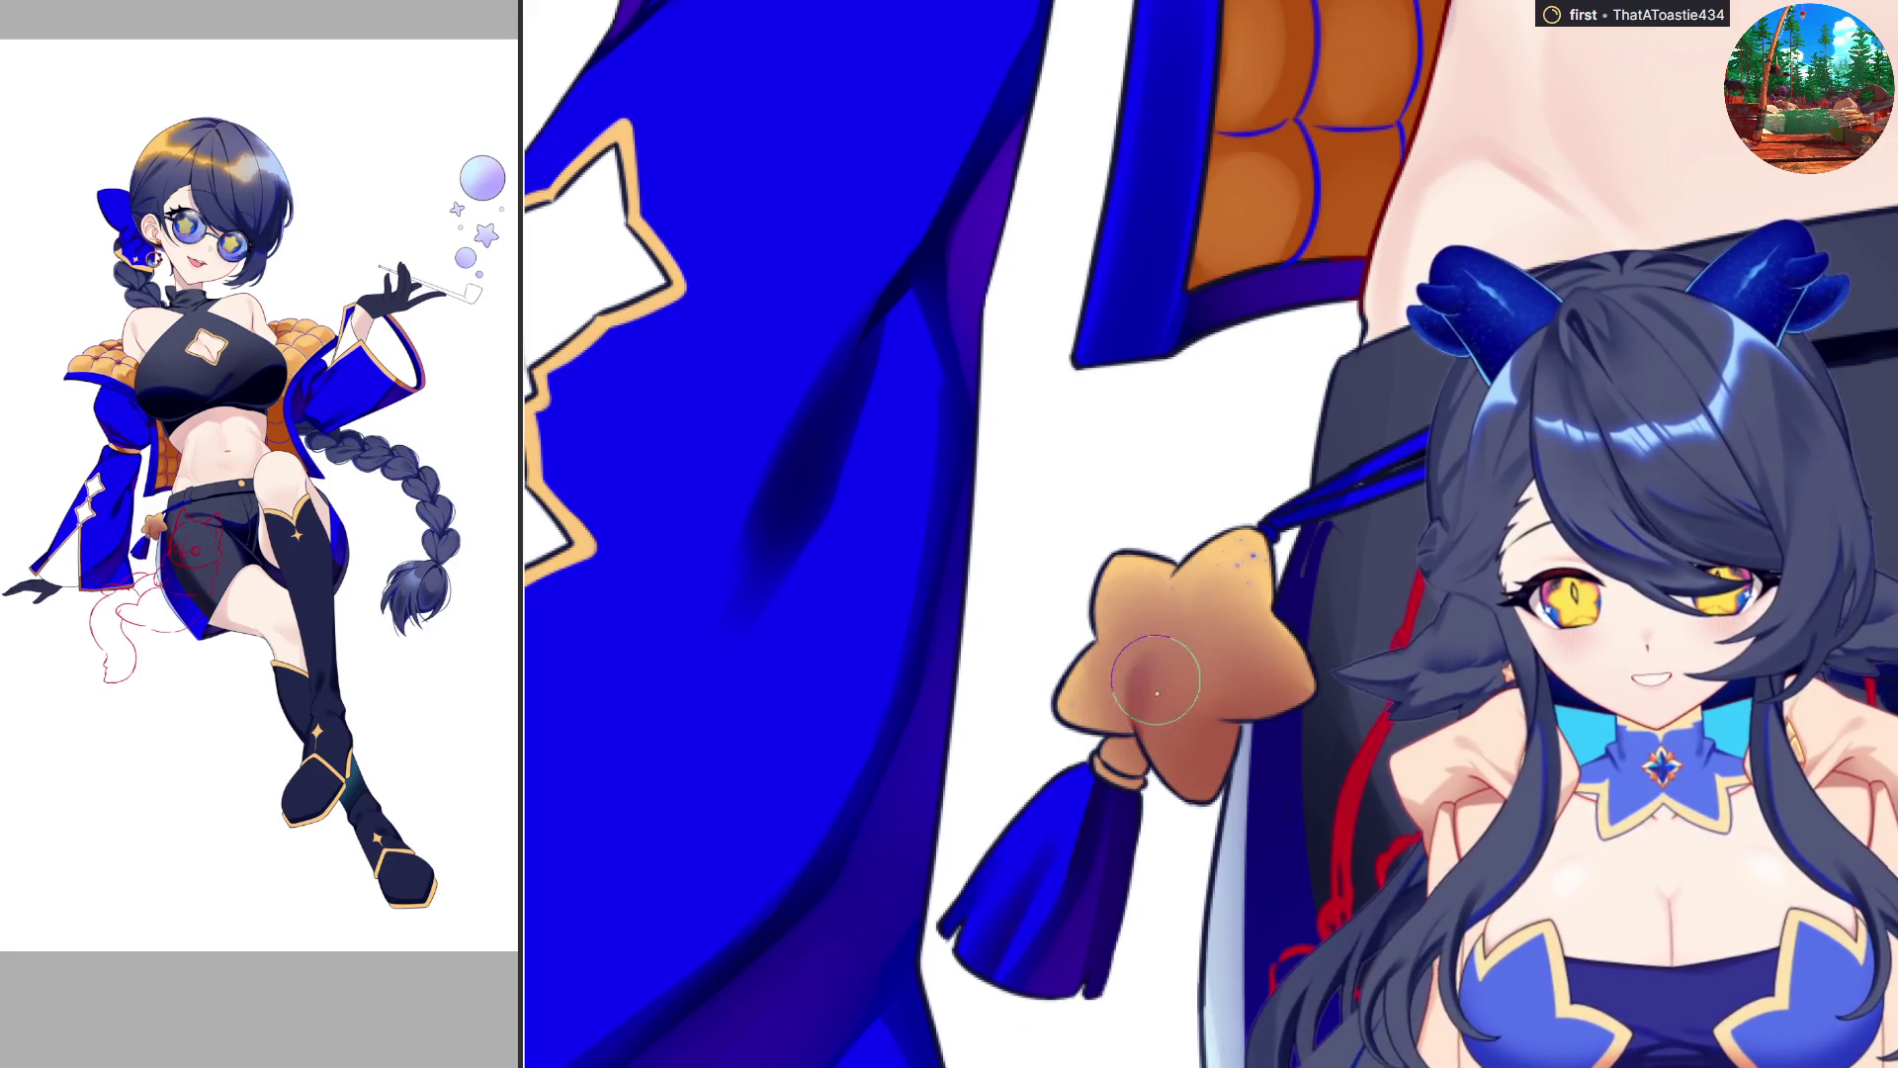
key("bracketleft")
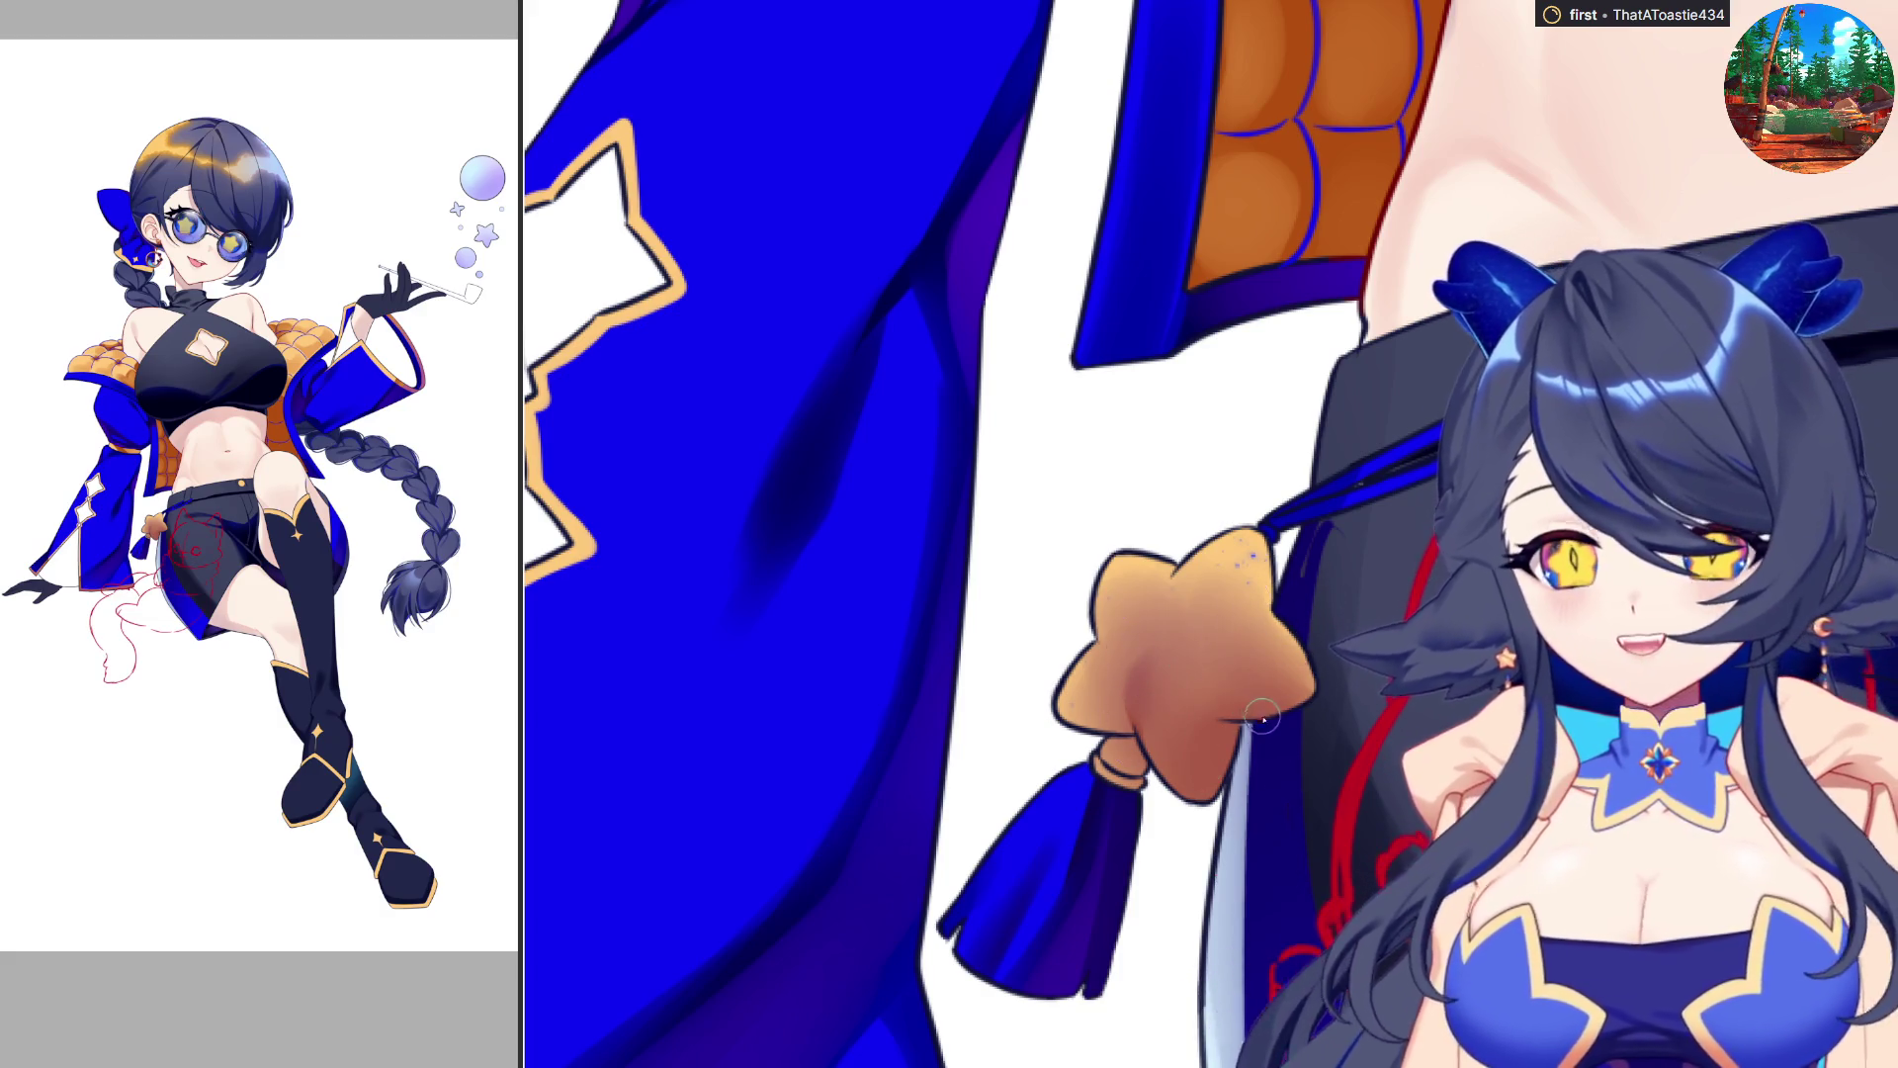
left_click_drag(1223, 727, 1214, 786)
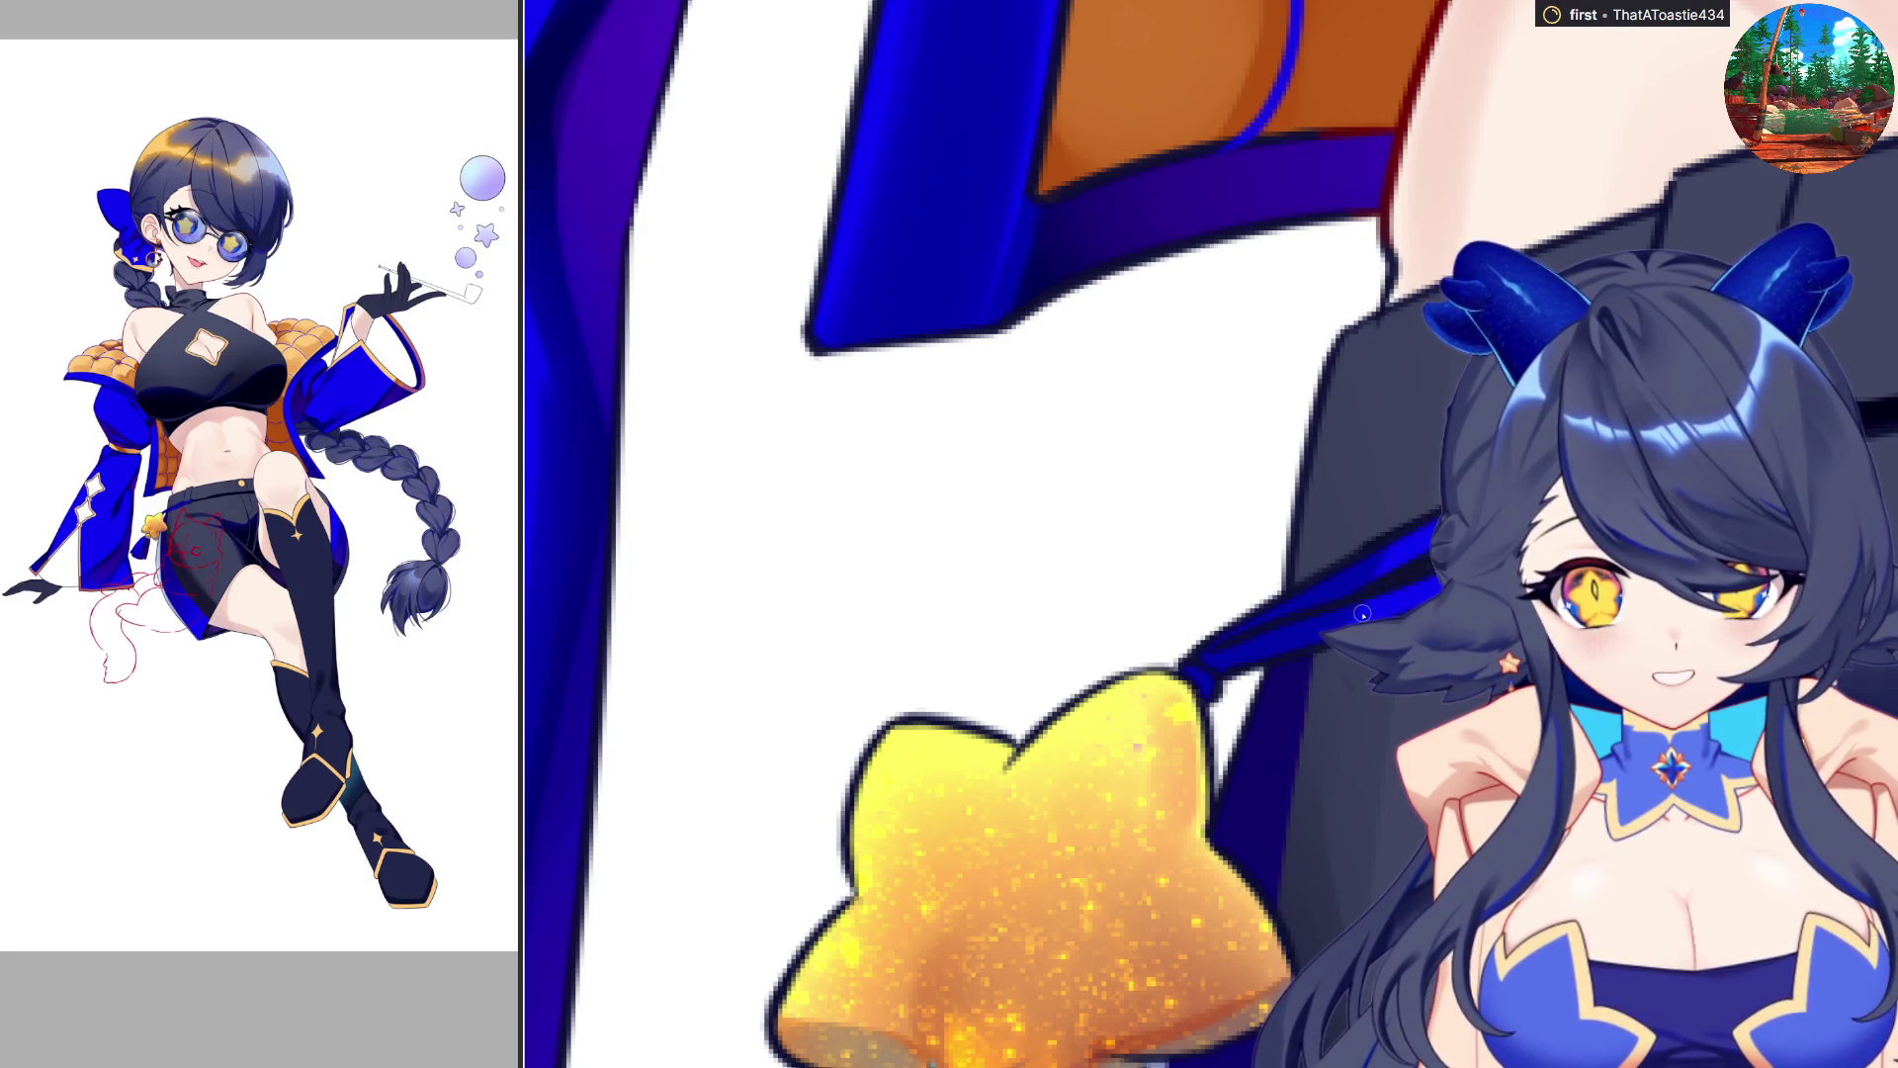
Zoom out to review the glittering gold star charm beside the sleeve.
scroll(1366, 602, "down", 5)
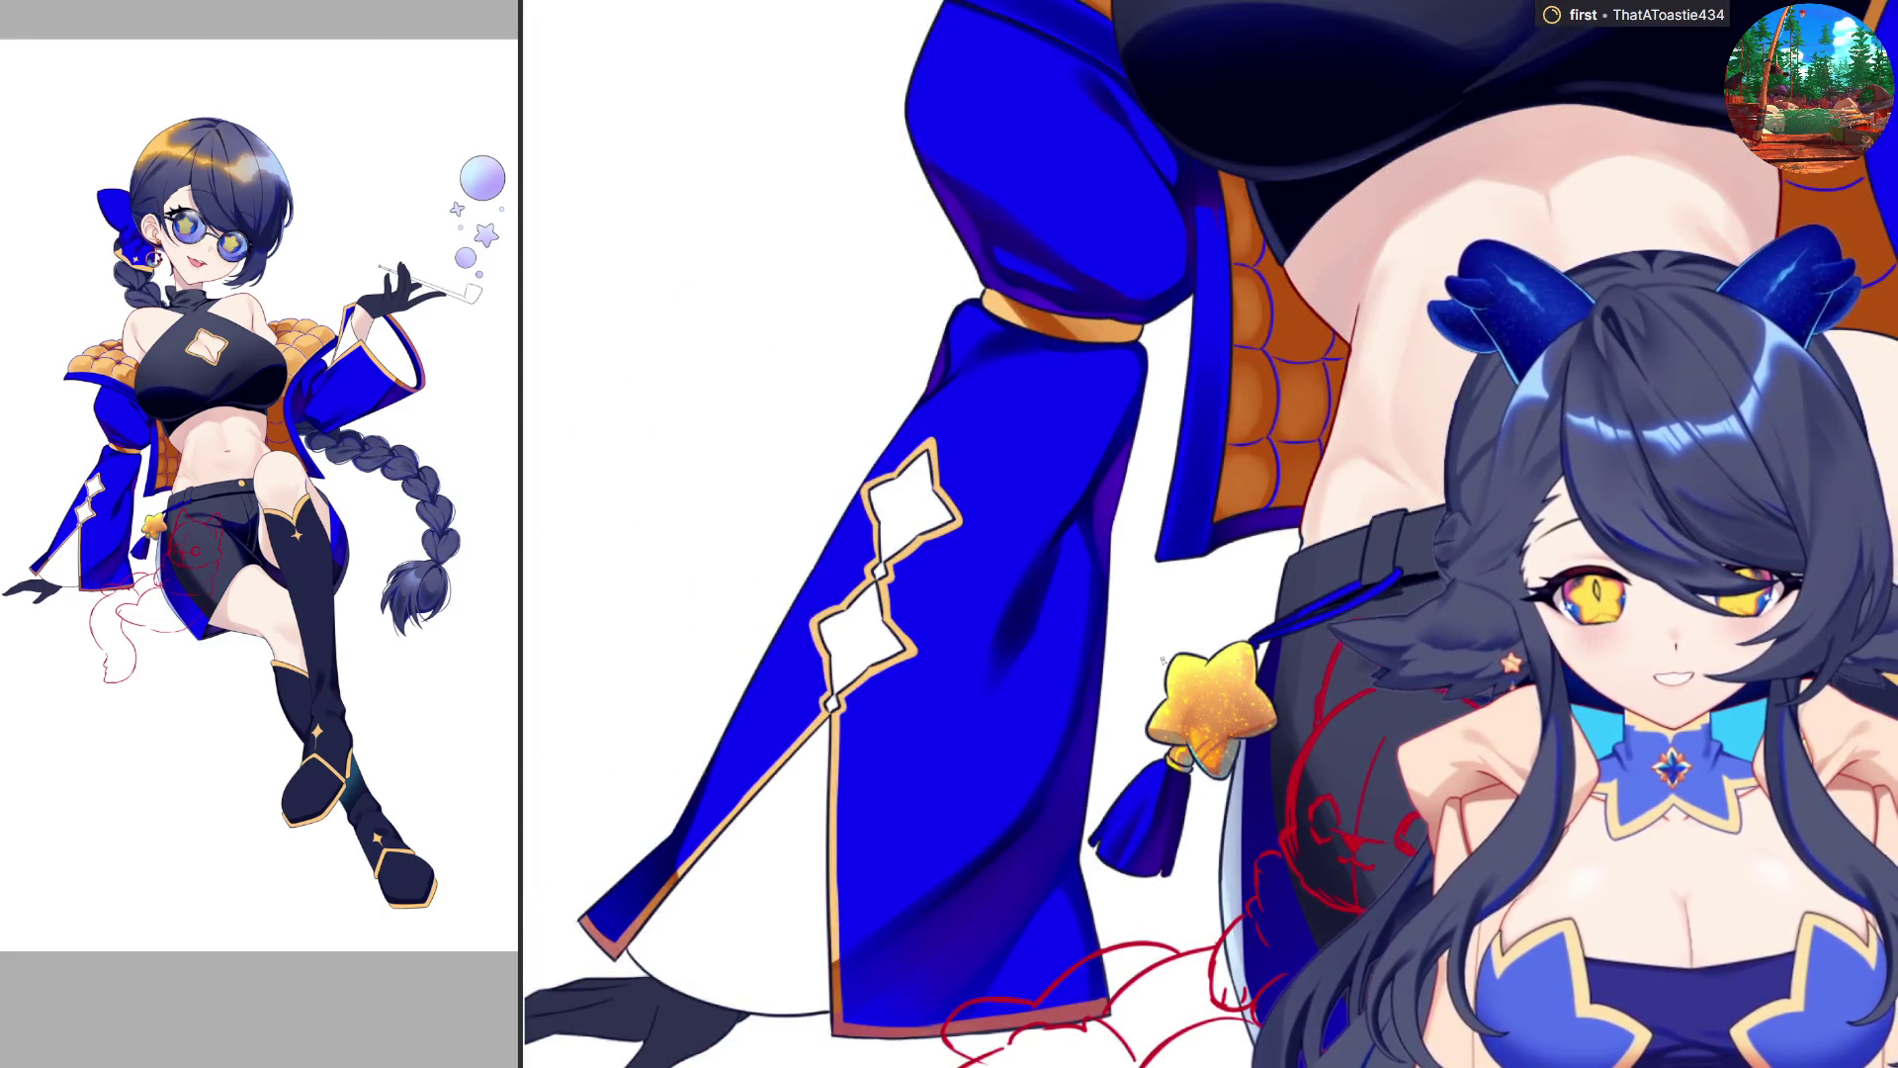
Zoom in and out around the star charm to inspect its outline and highlights.
scroll(1112, 770, "up", 3)
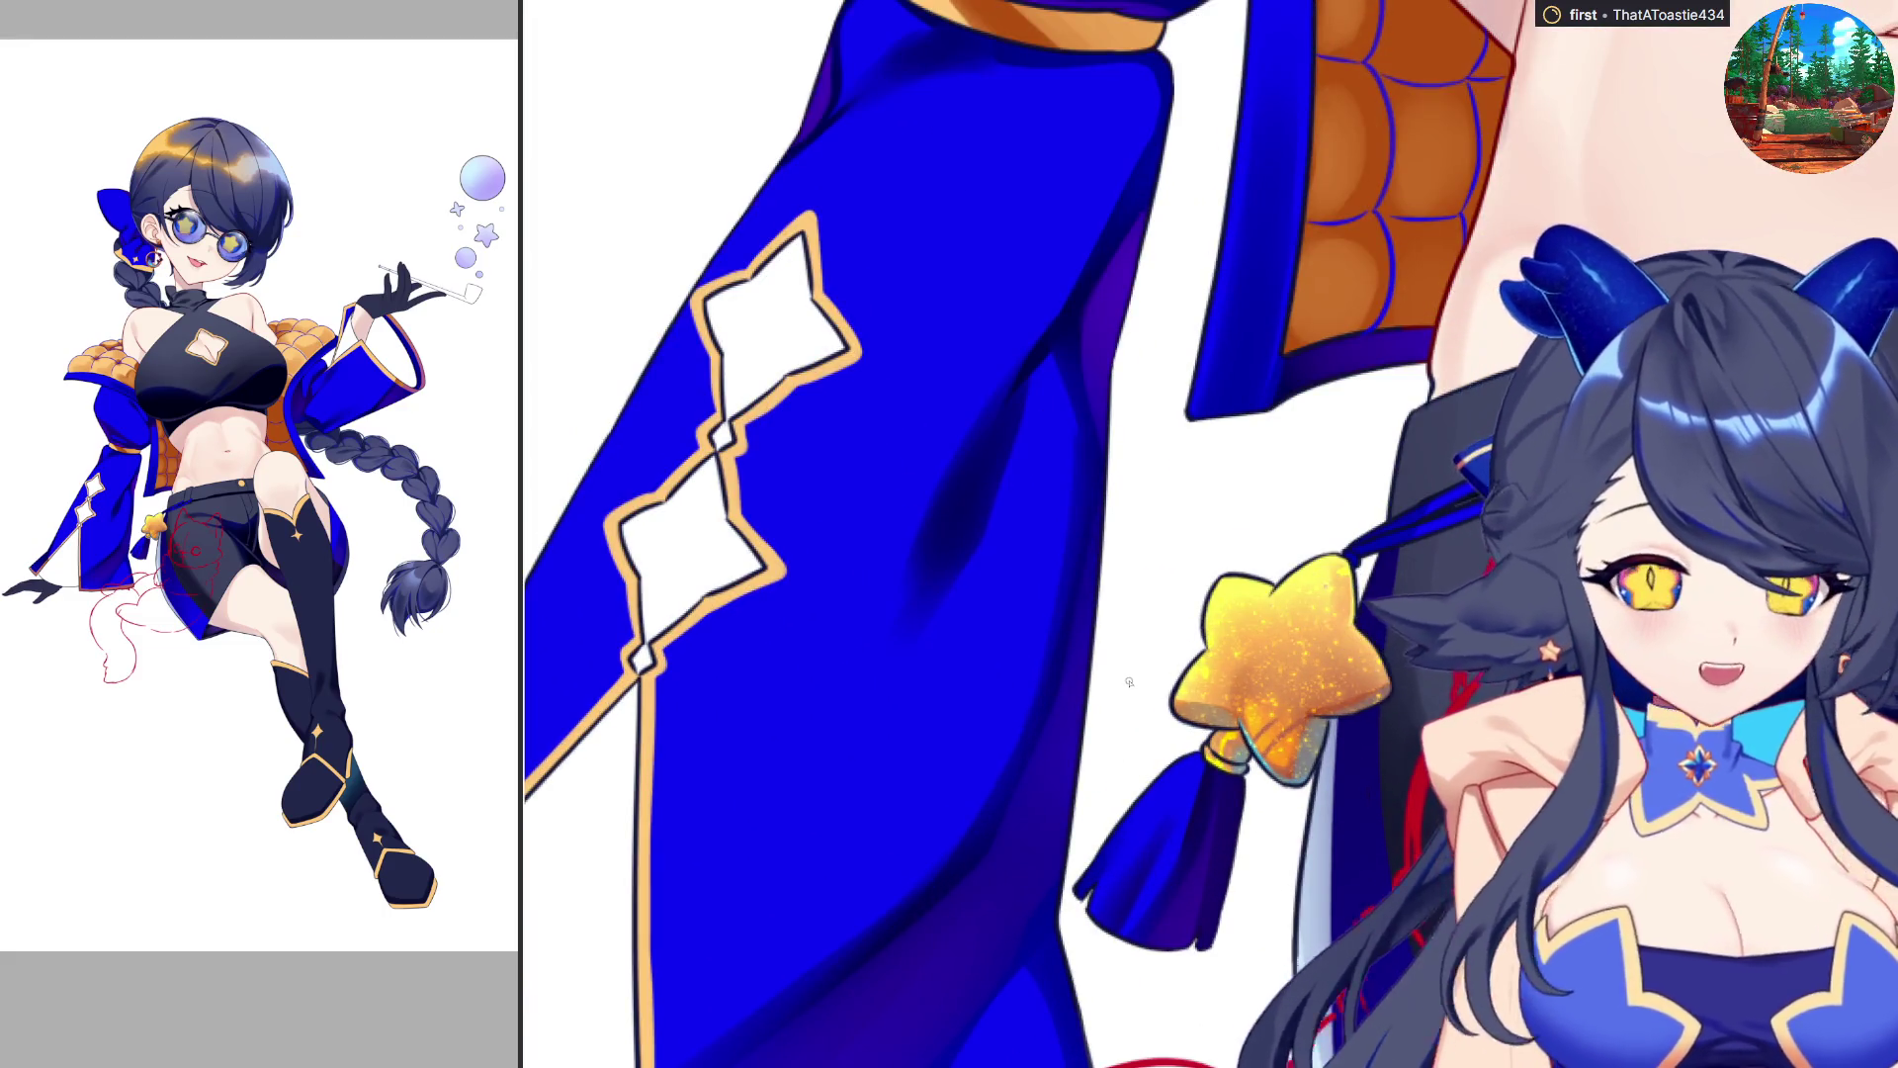
scroll(1026, 768, "down", 2)
scroll(1064, 780, "up", 4)
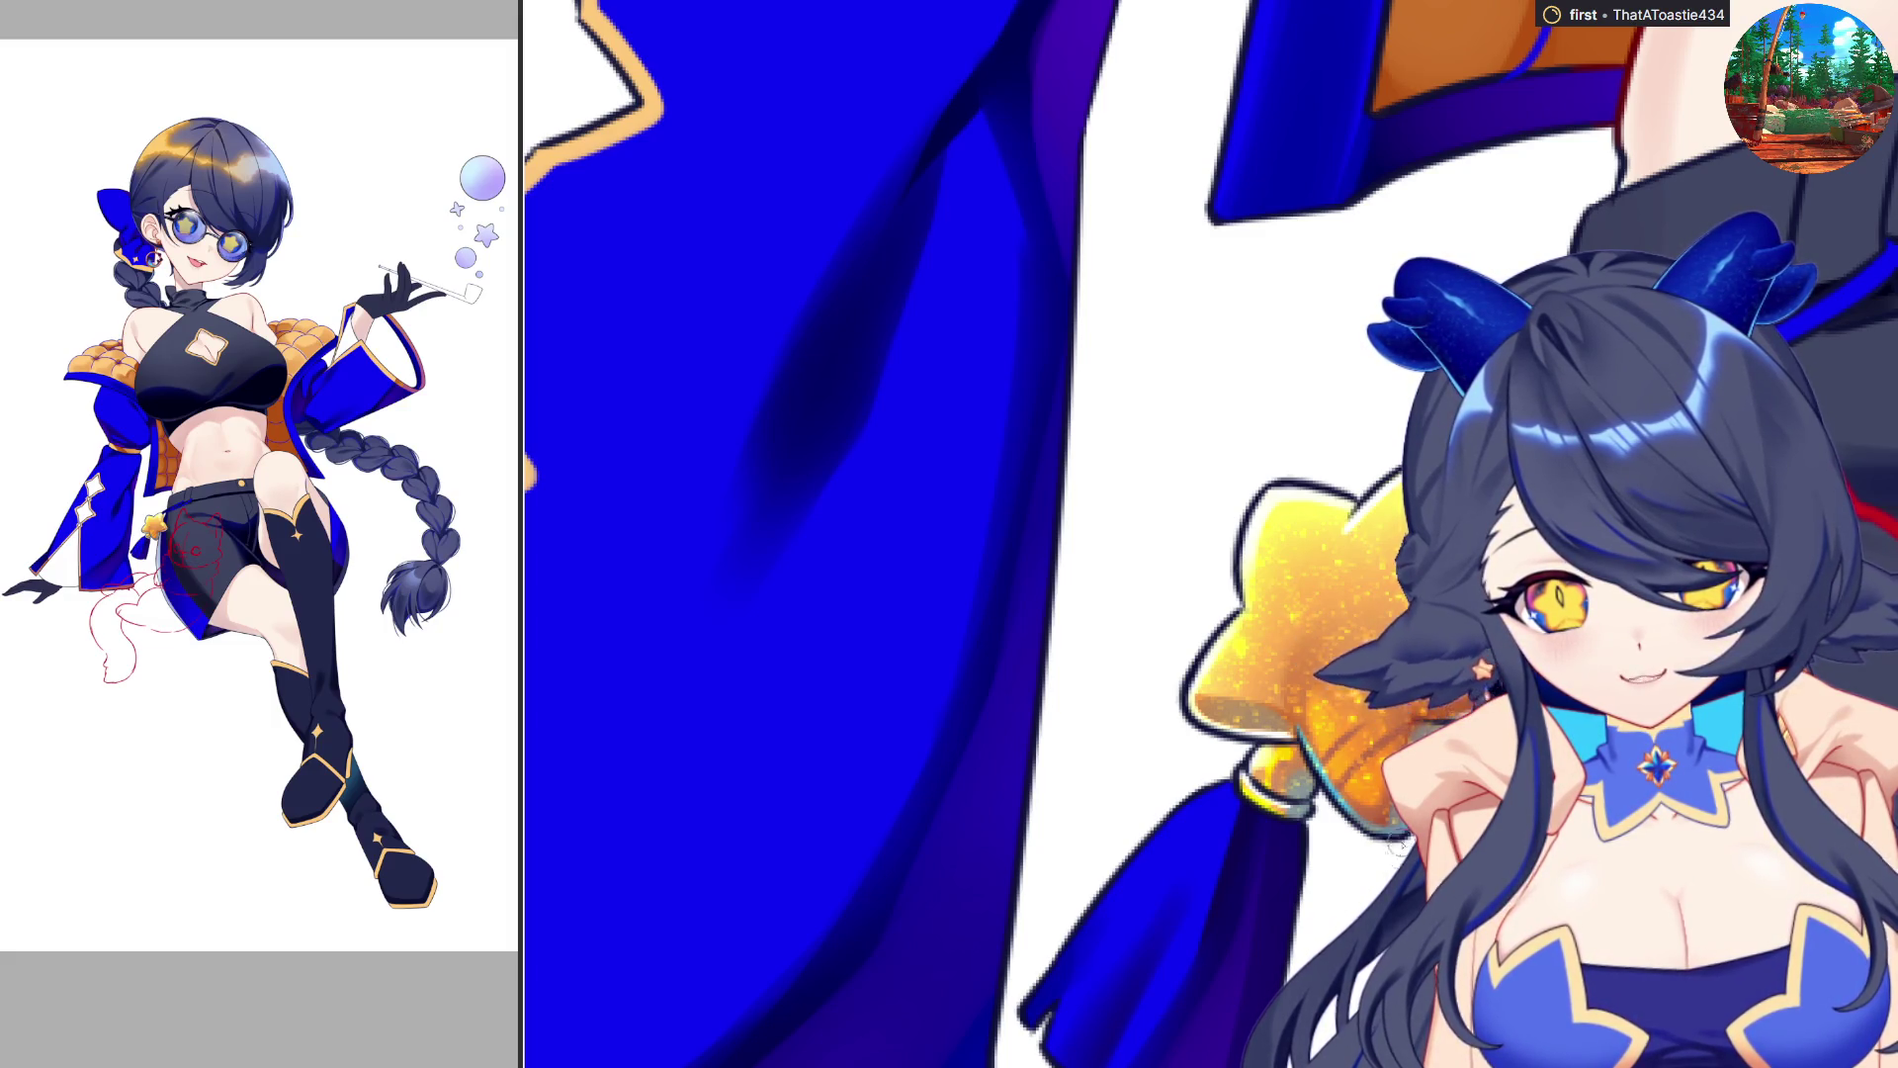
scroll(1198, 839, "down", 3)
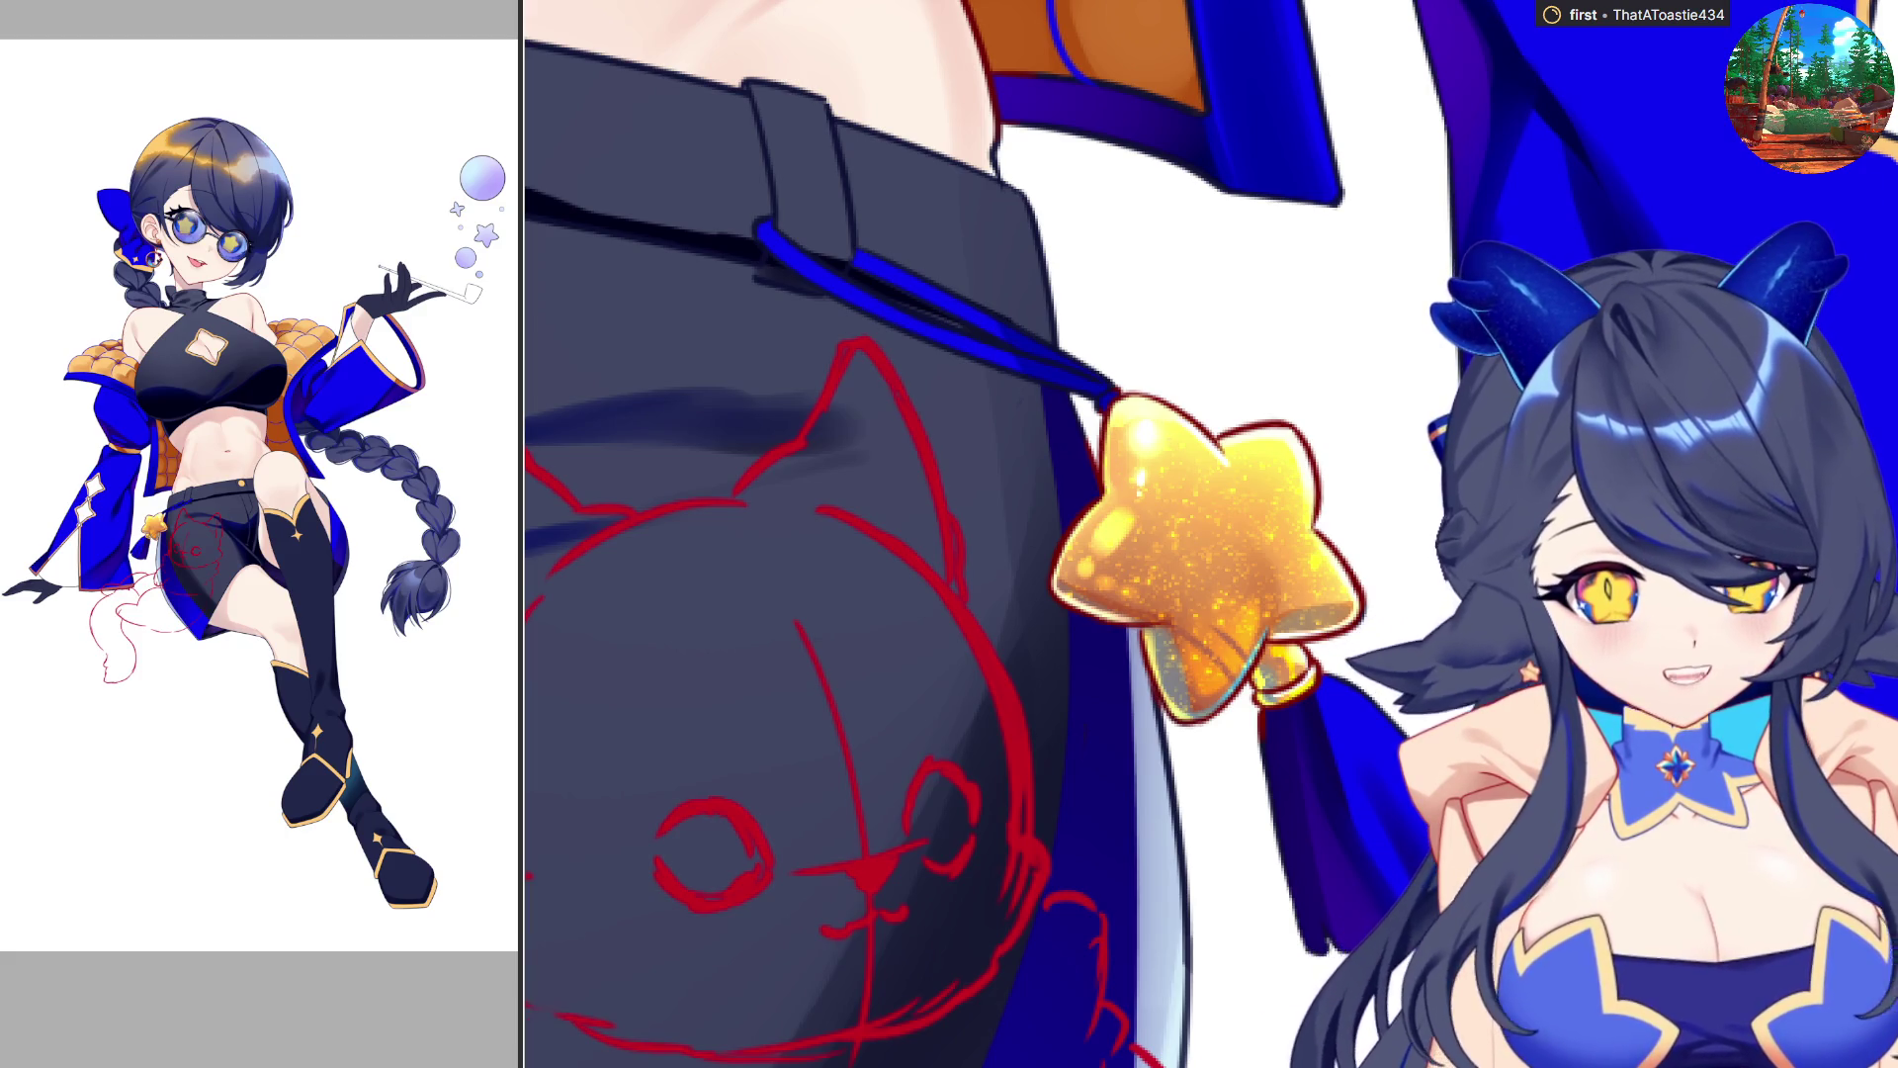
scroll(1142, 596, "down", 4)
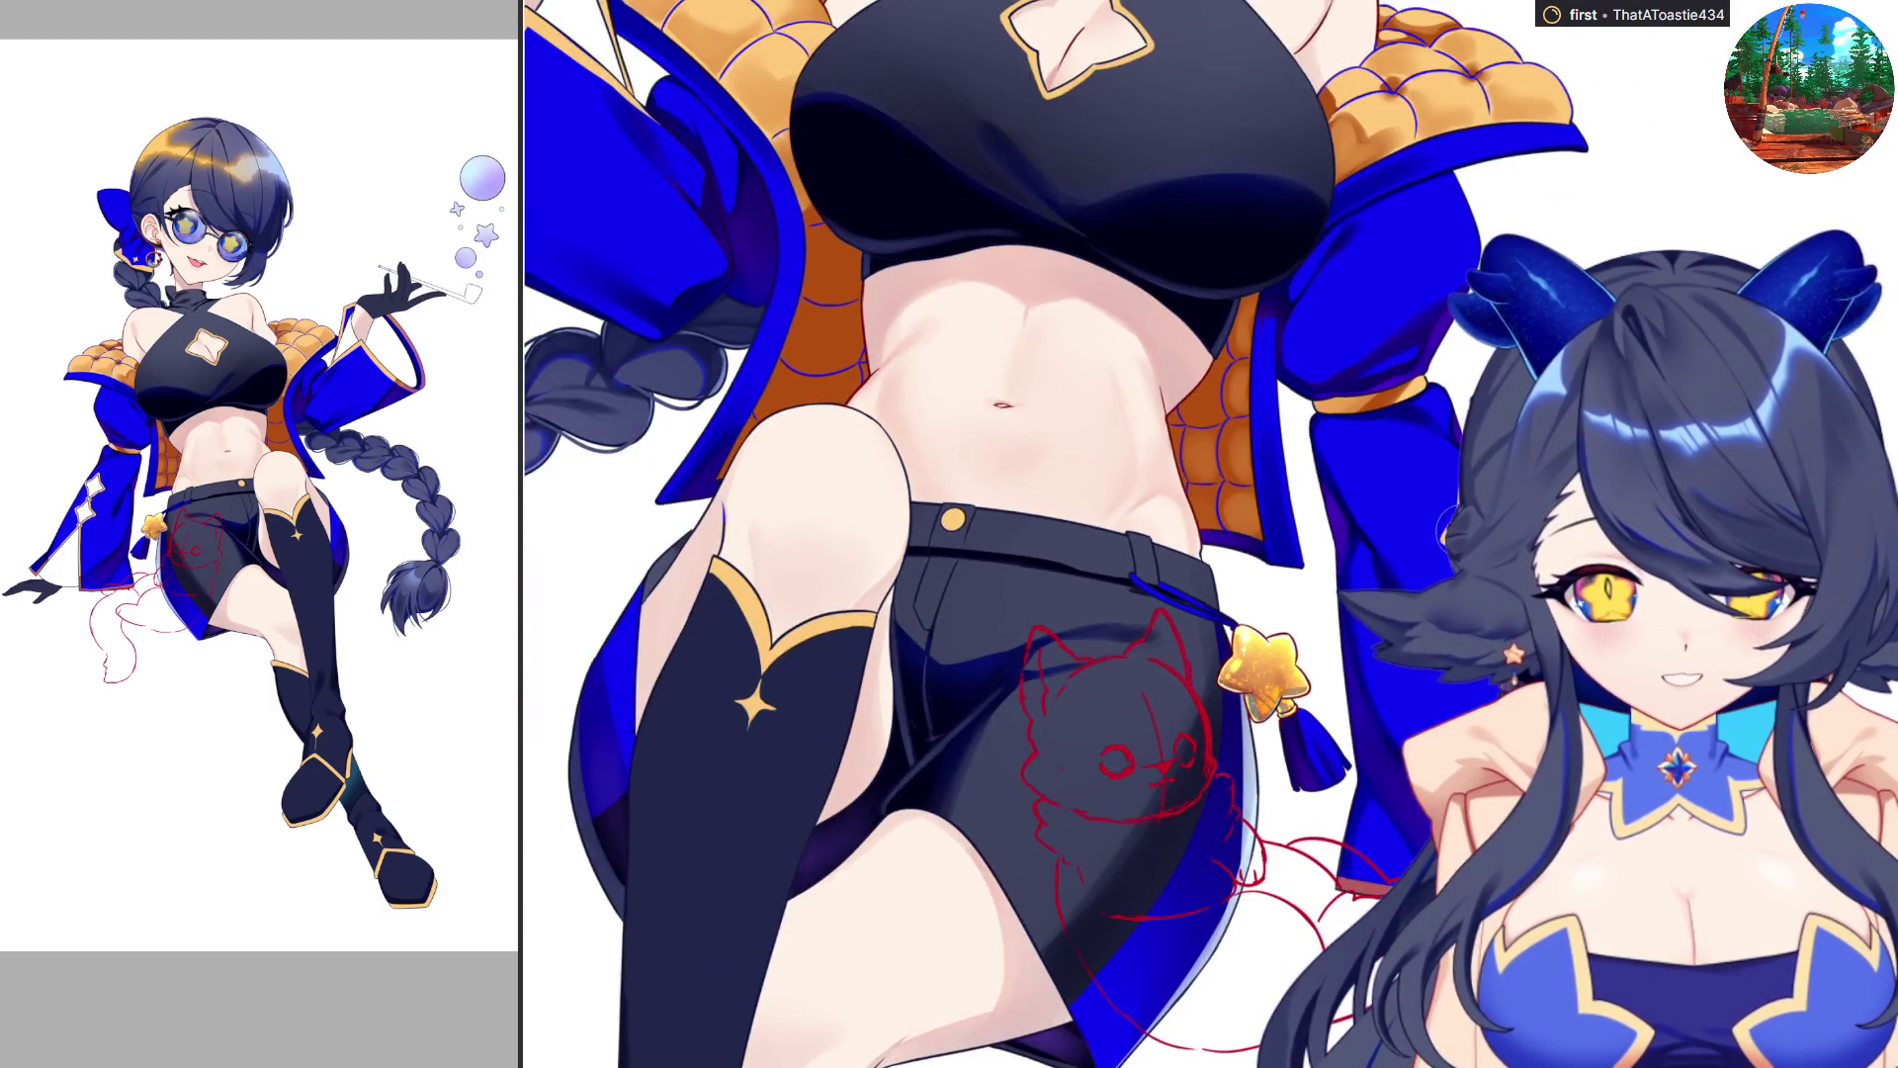
scroll(1445, 497, "up", 2)
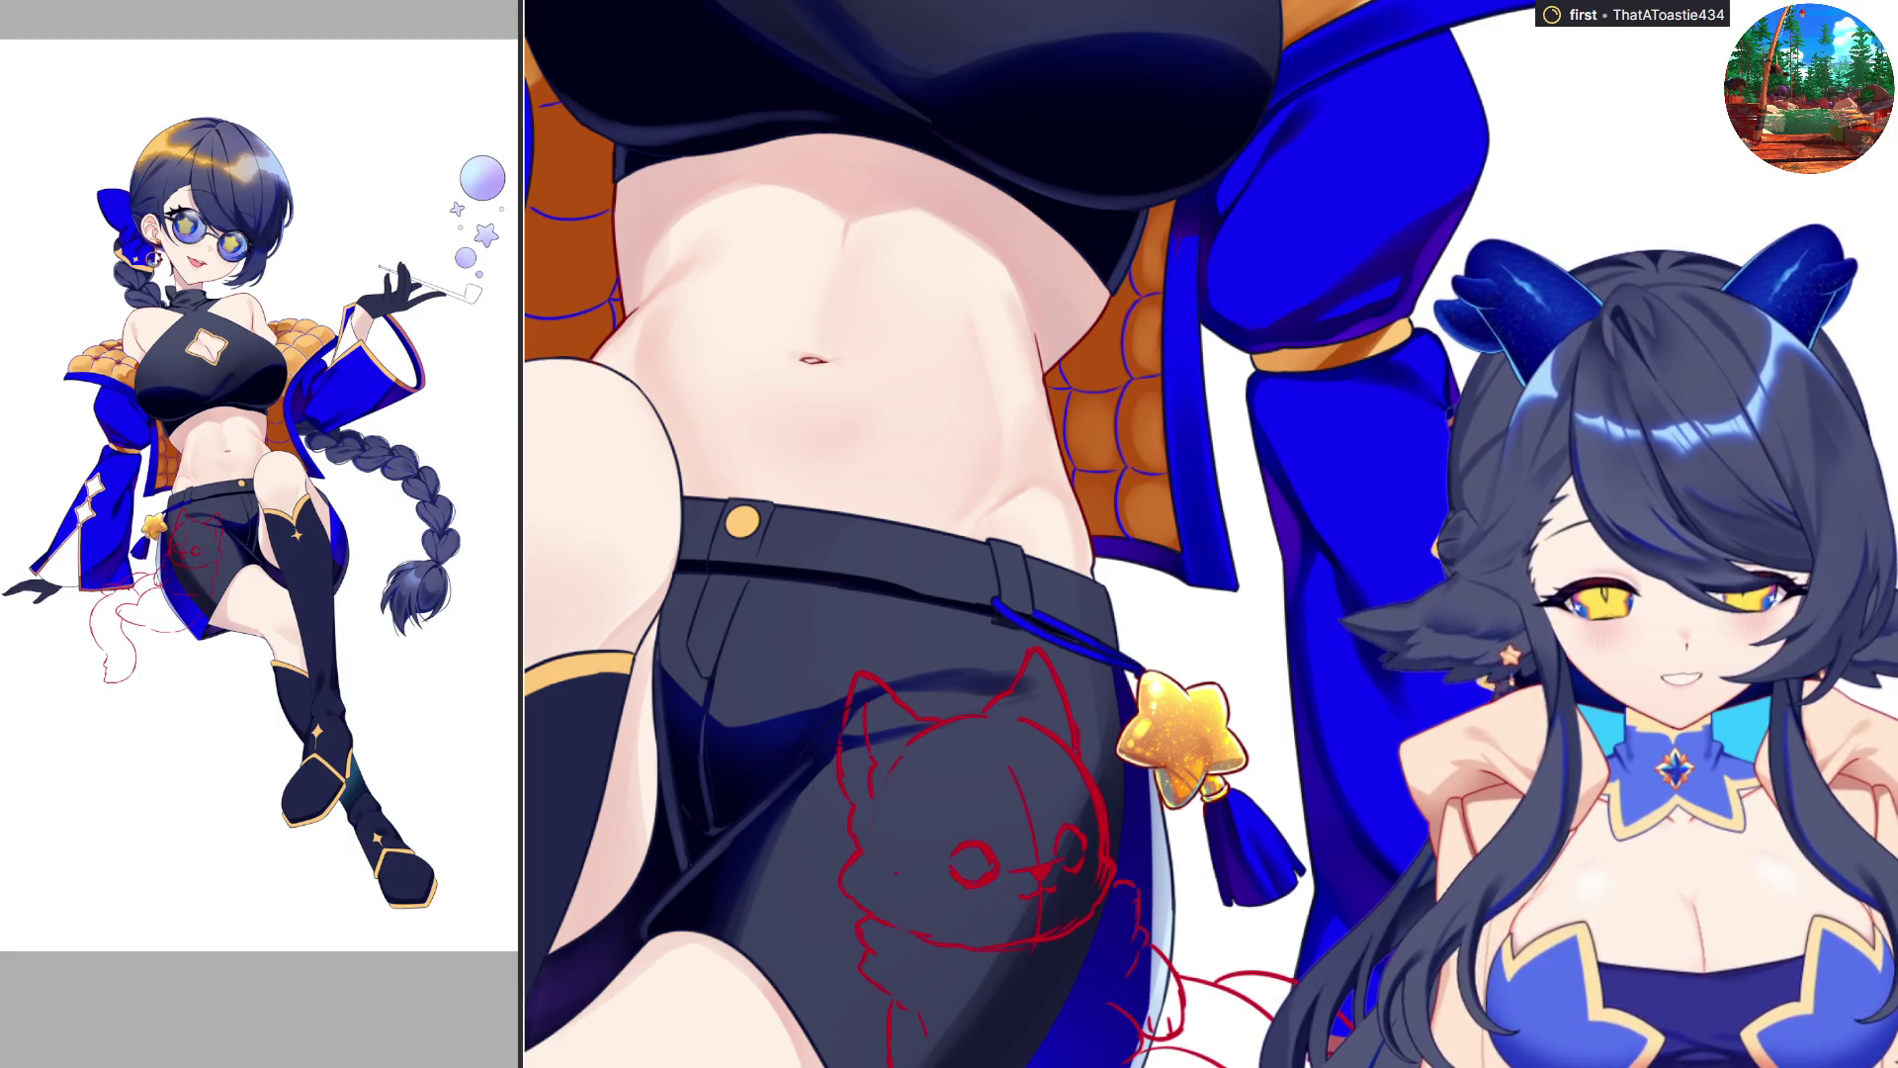
scroll(1088, 534, "down", 3)
scroll(1087, 534, "up", 2)
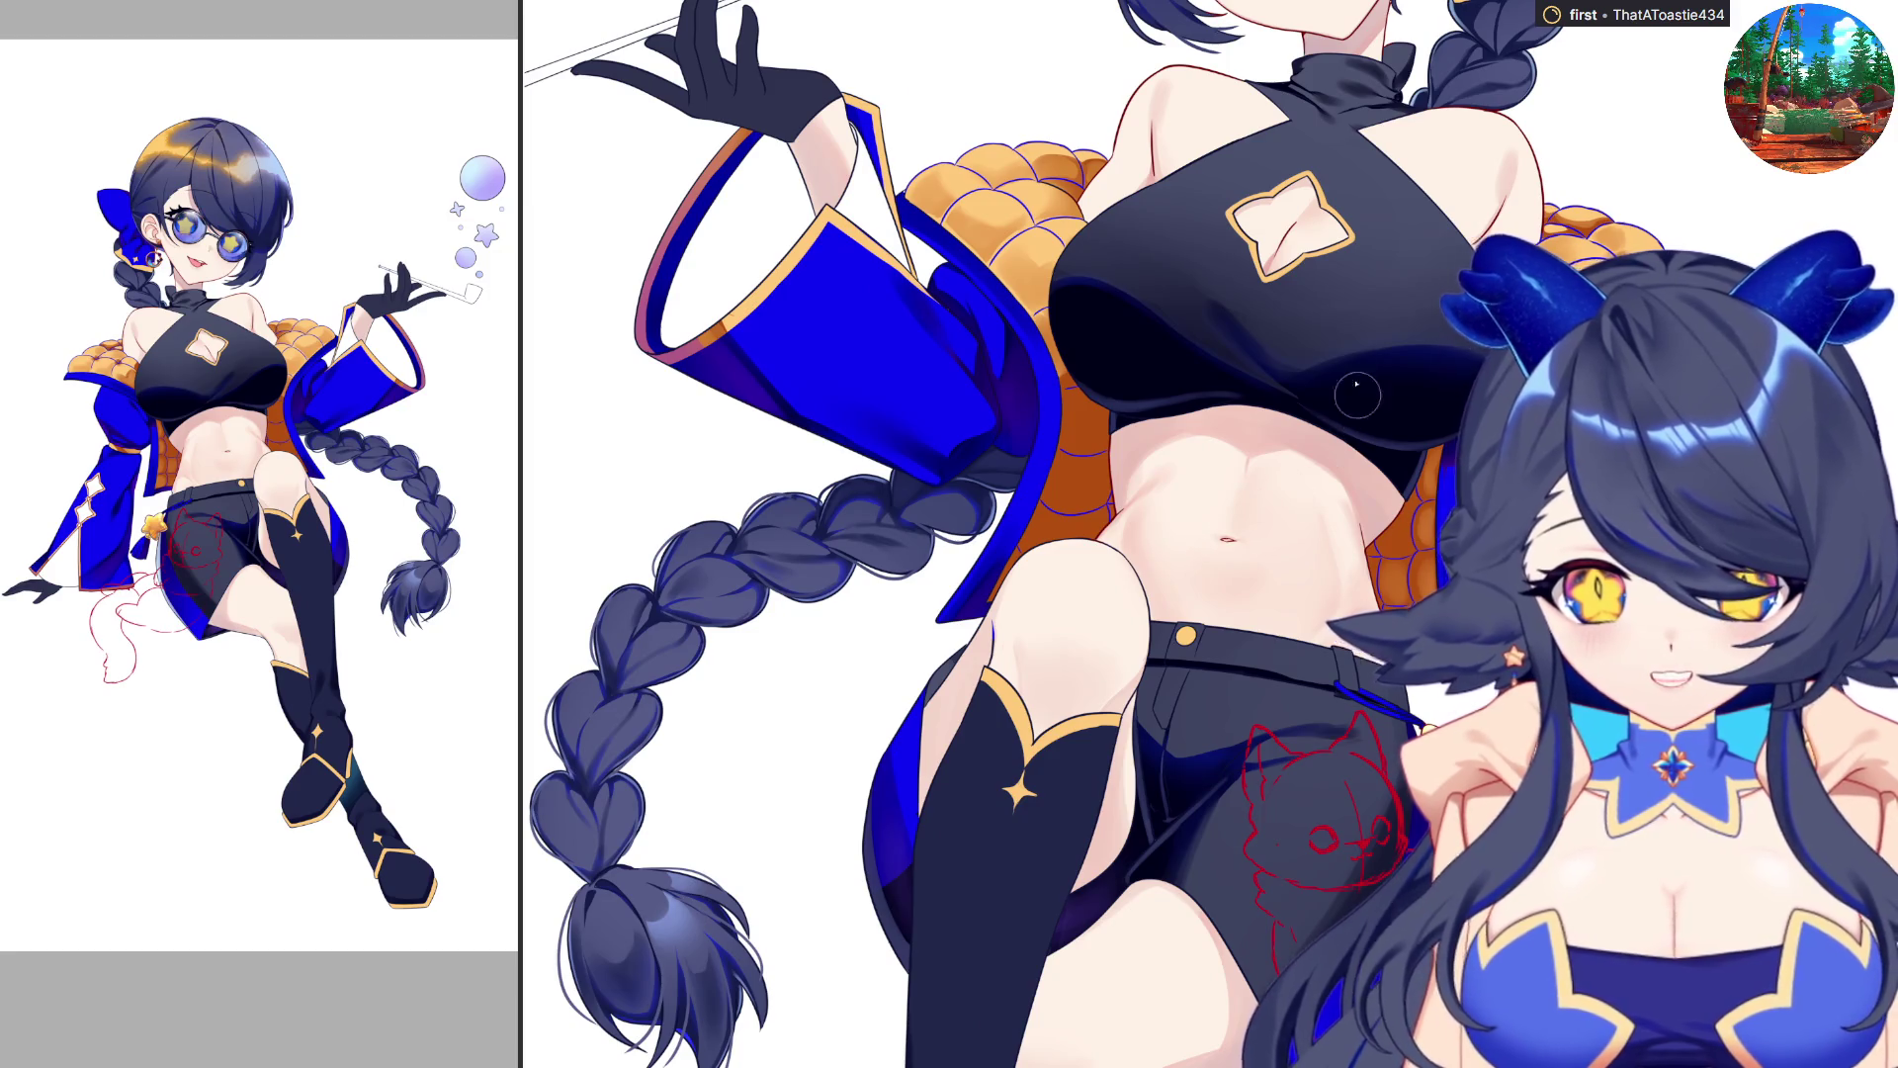
scroll(1286, 173, "up", 3)
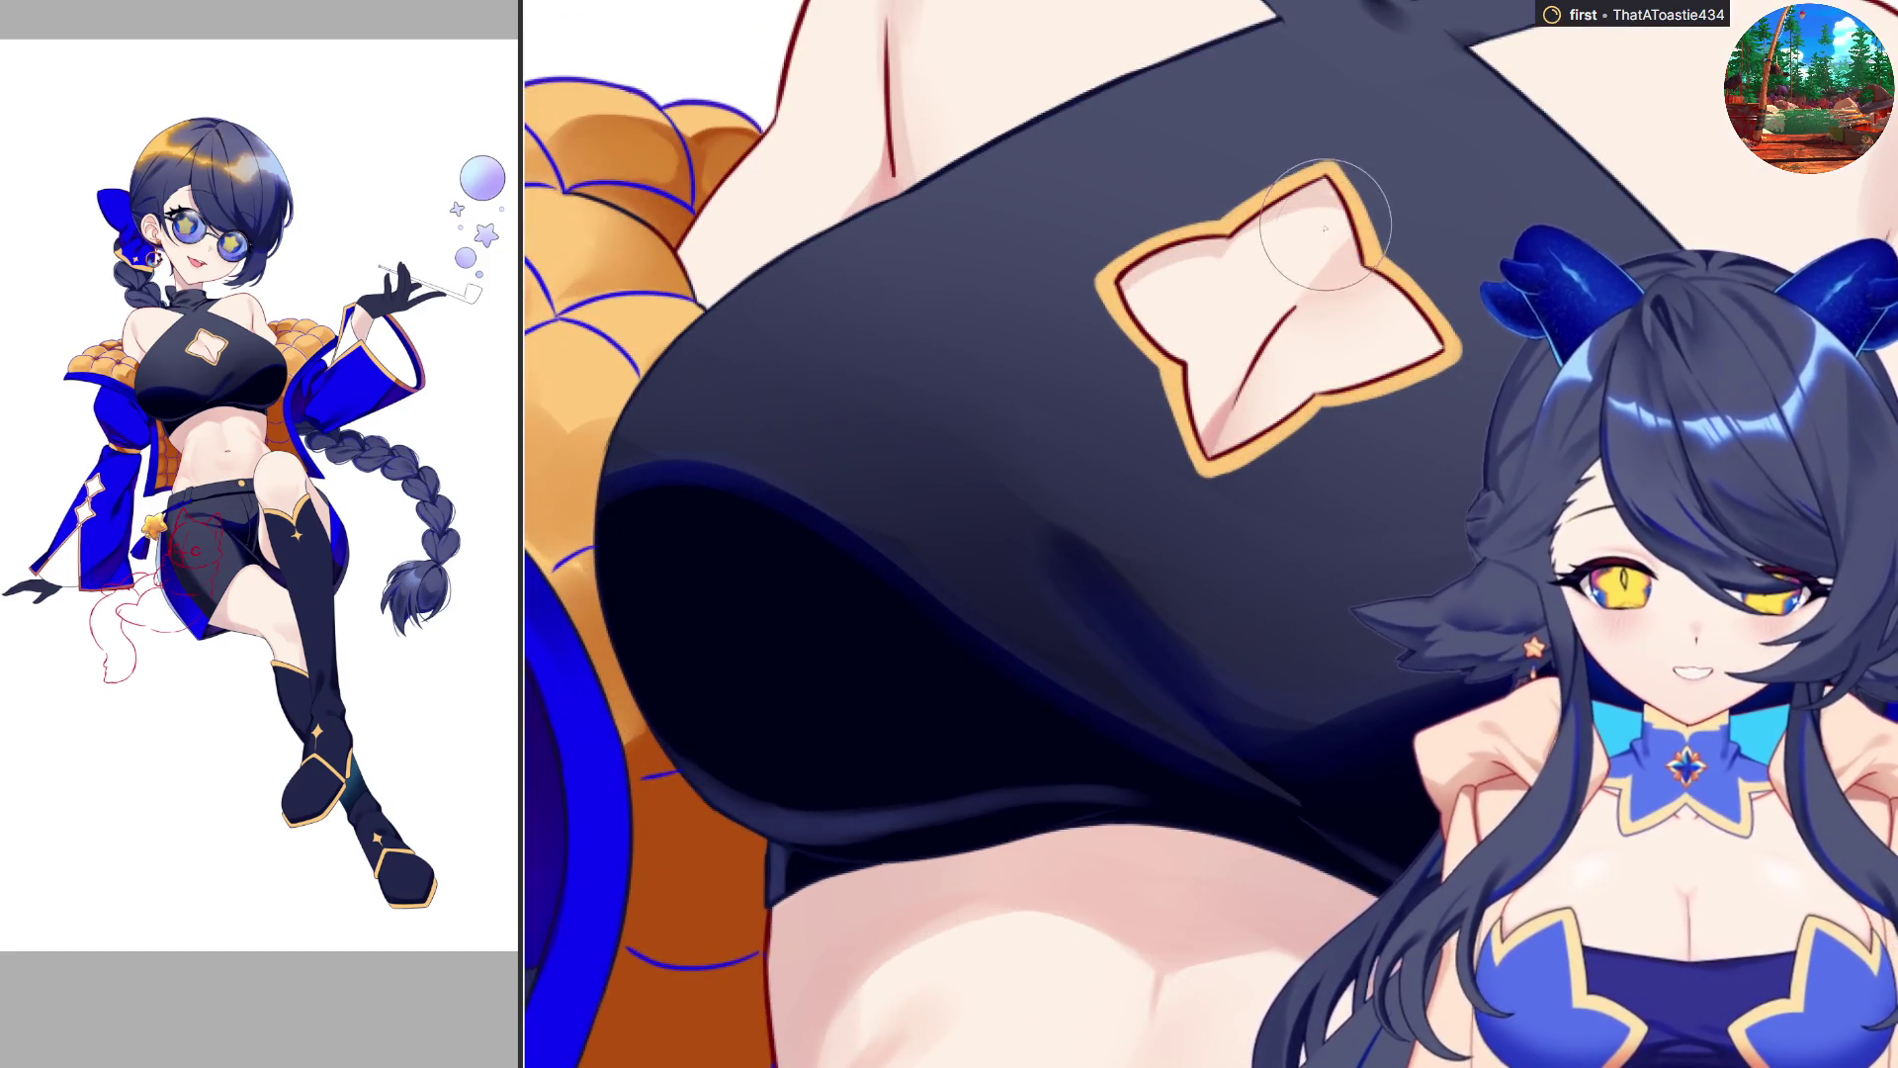
scroll(1394, 346, "down", 3)
scroll(1388, 442, "up", 2)
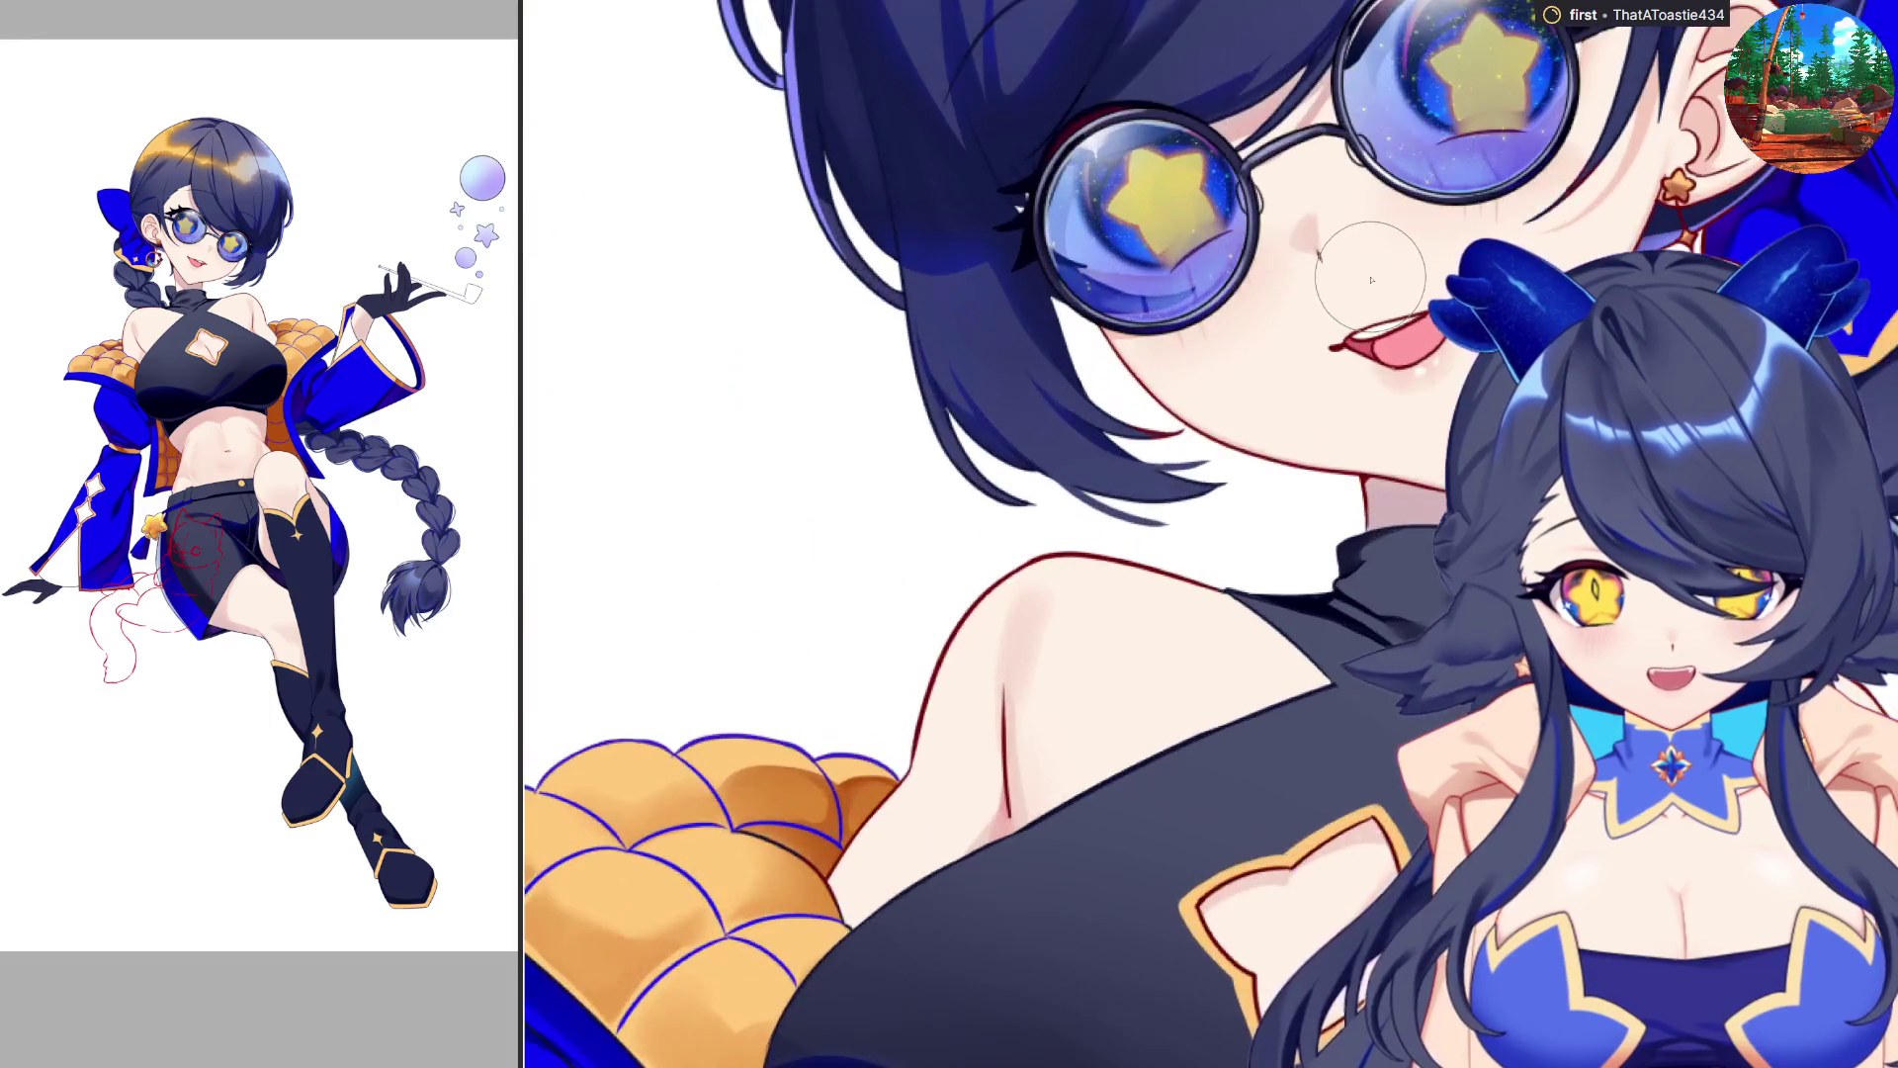
scroll(724, 749, "up", 2)
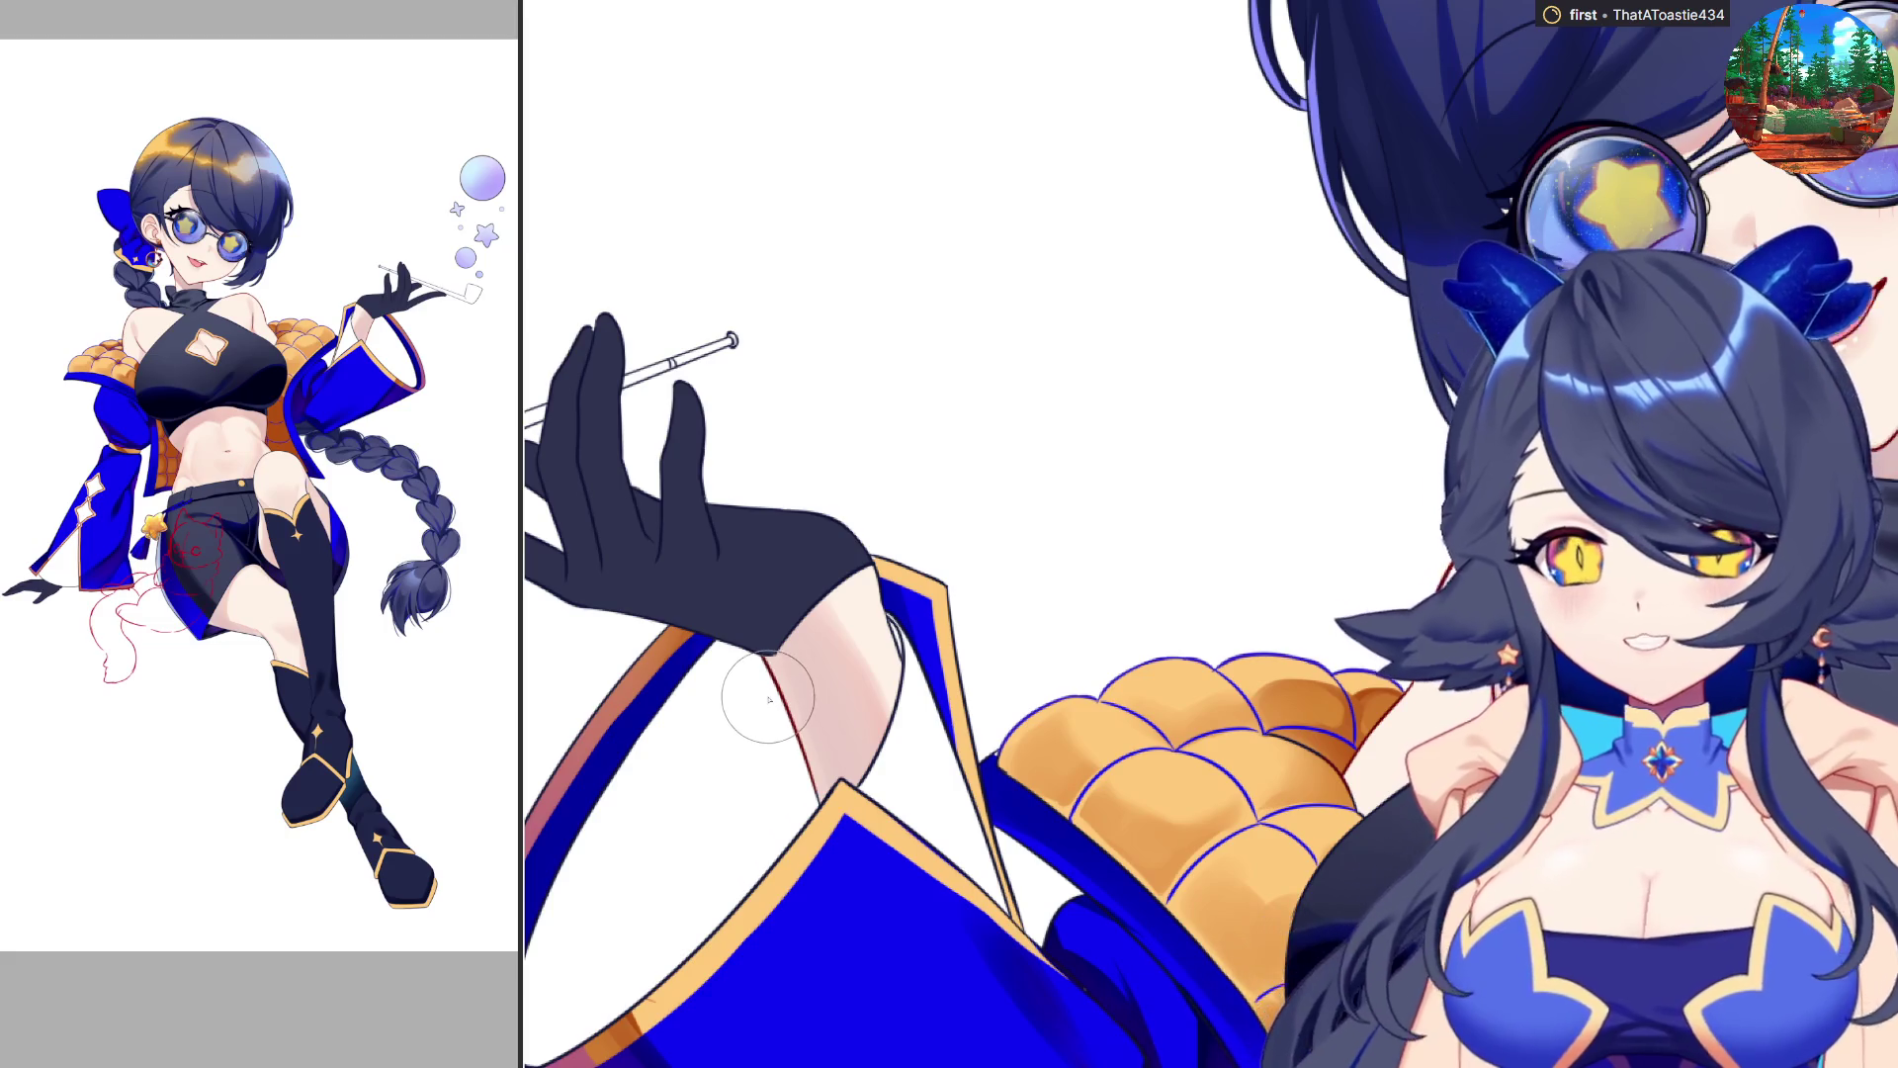
scroll(638, 509, "down", 2)
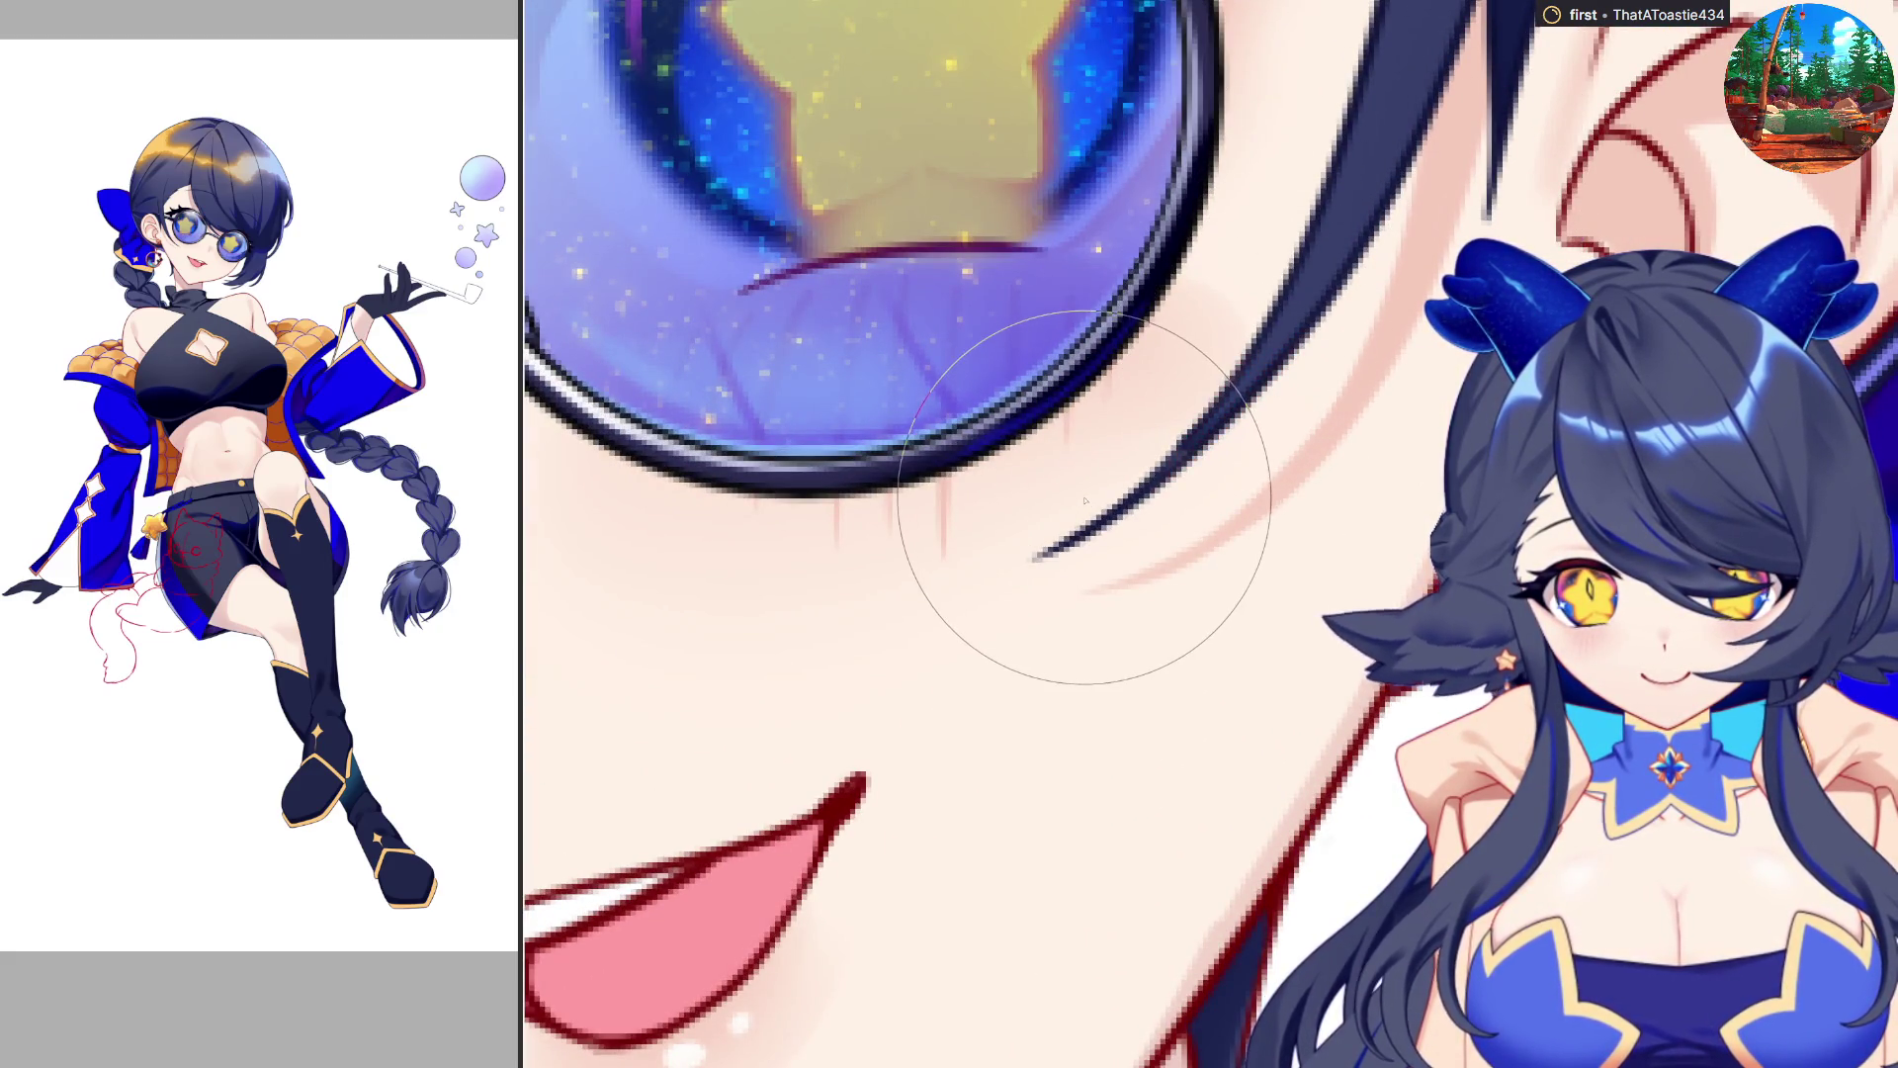
scroll(1018, 465, "down", 5)
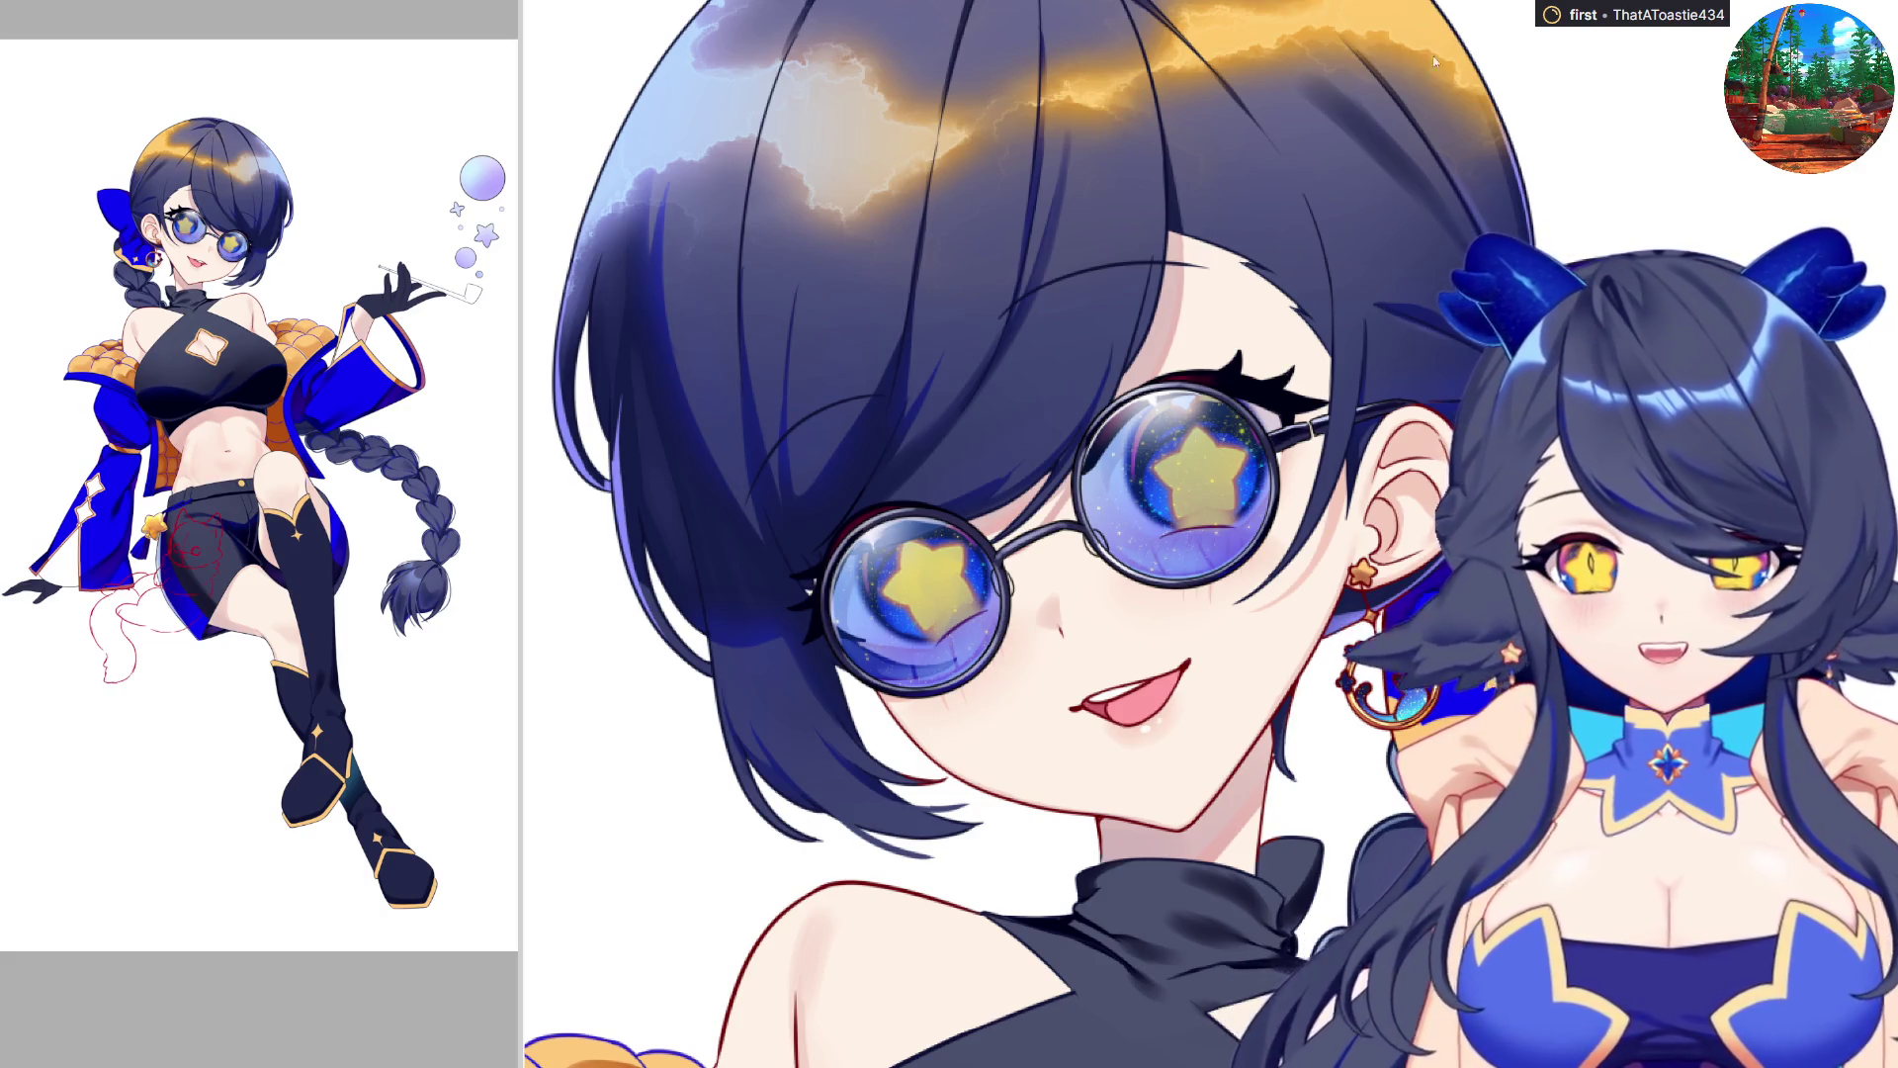
scroll(1438, 45, "down", 2)
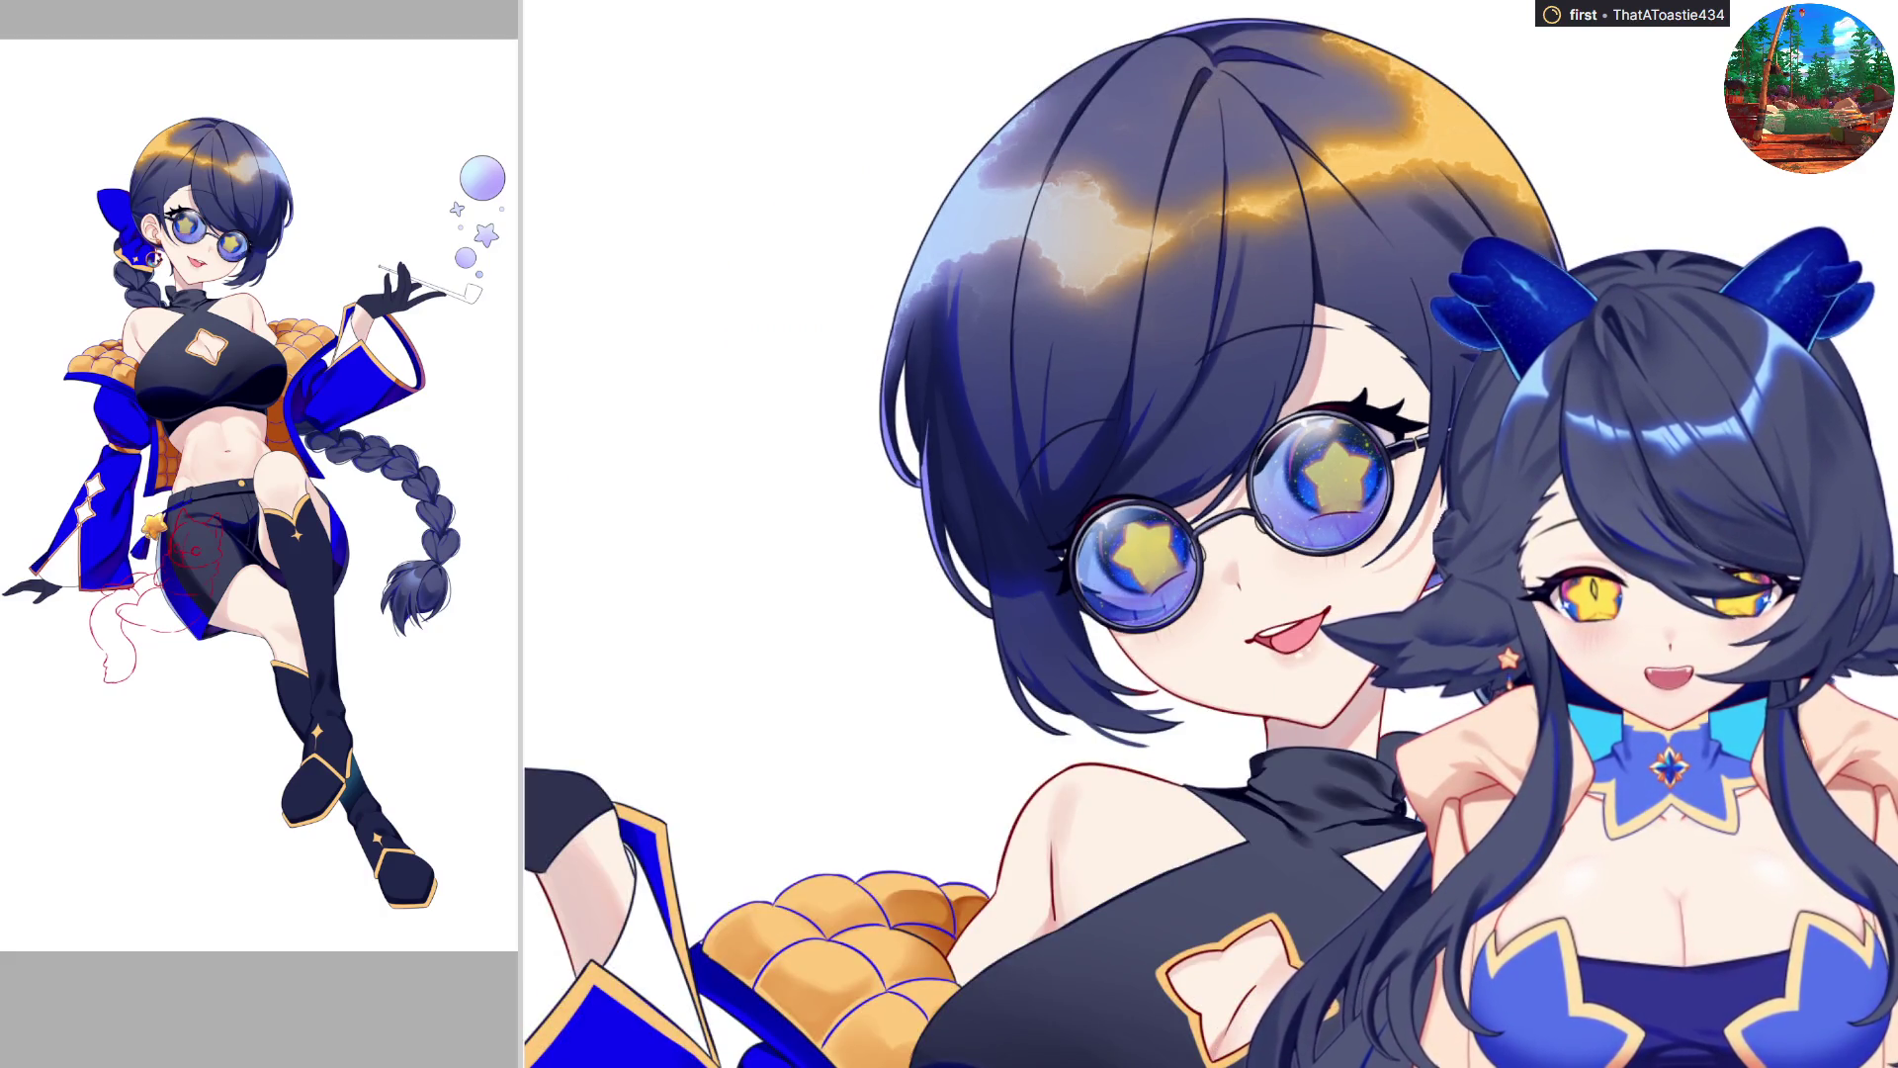
scroll(1431, 293, "down", 2)
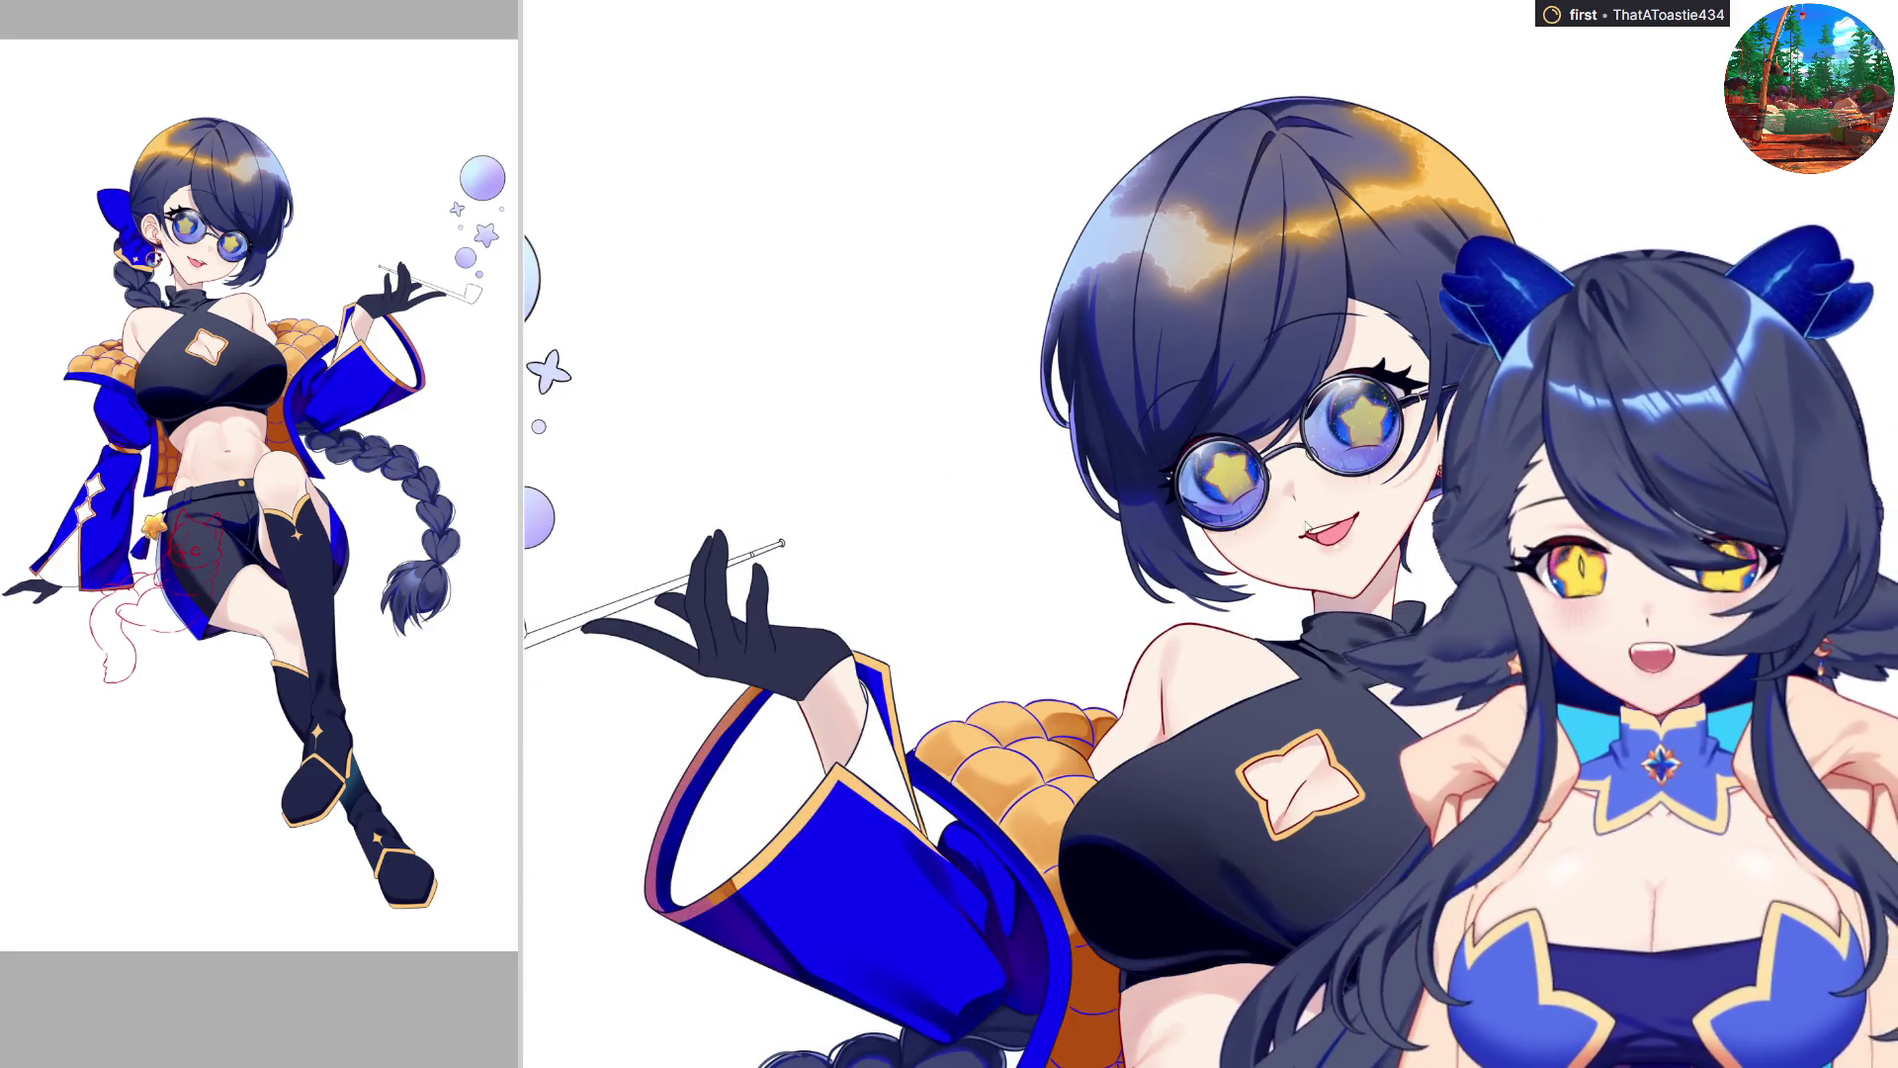
scroll(1281, 434, "down", 3)
scroll(1161, 721, "up", 4)
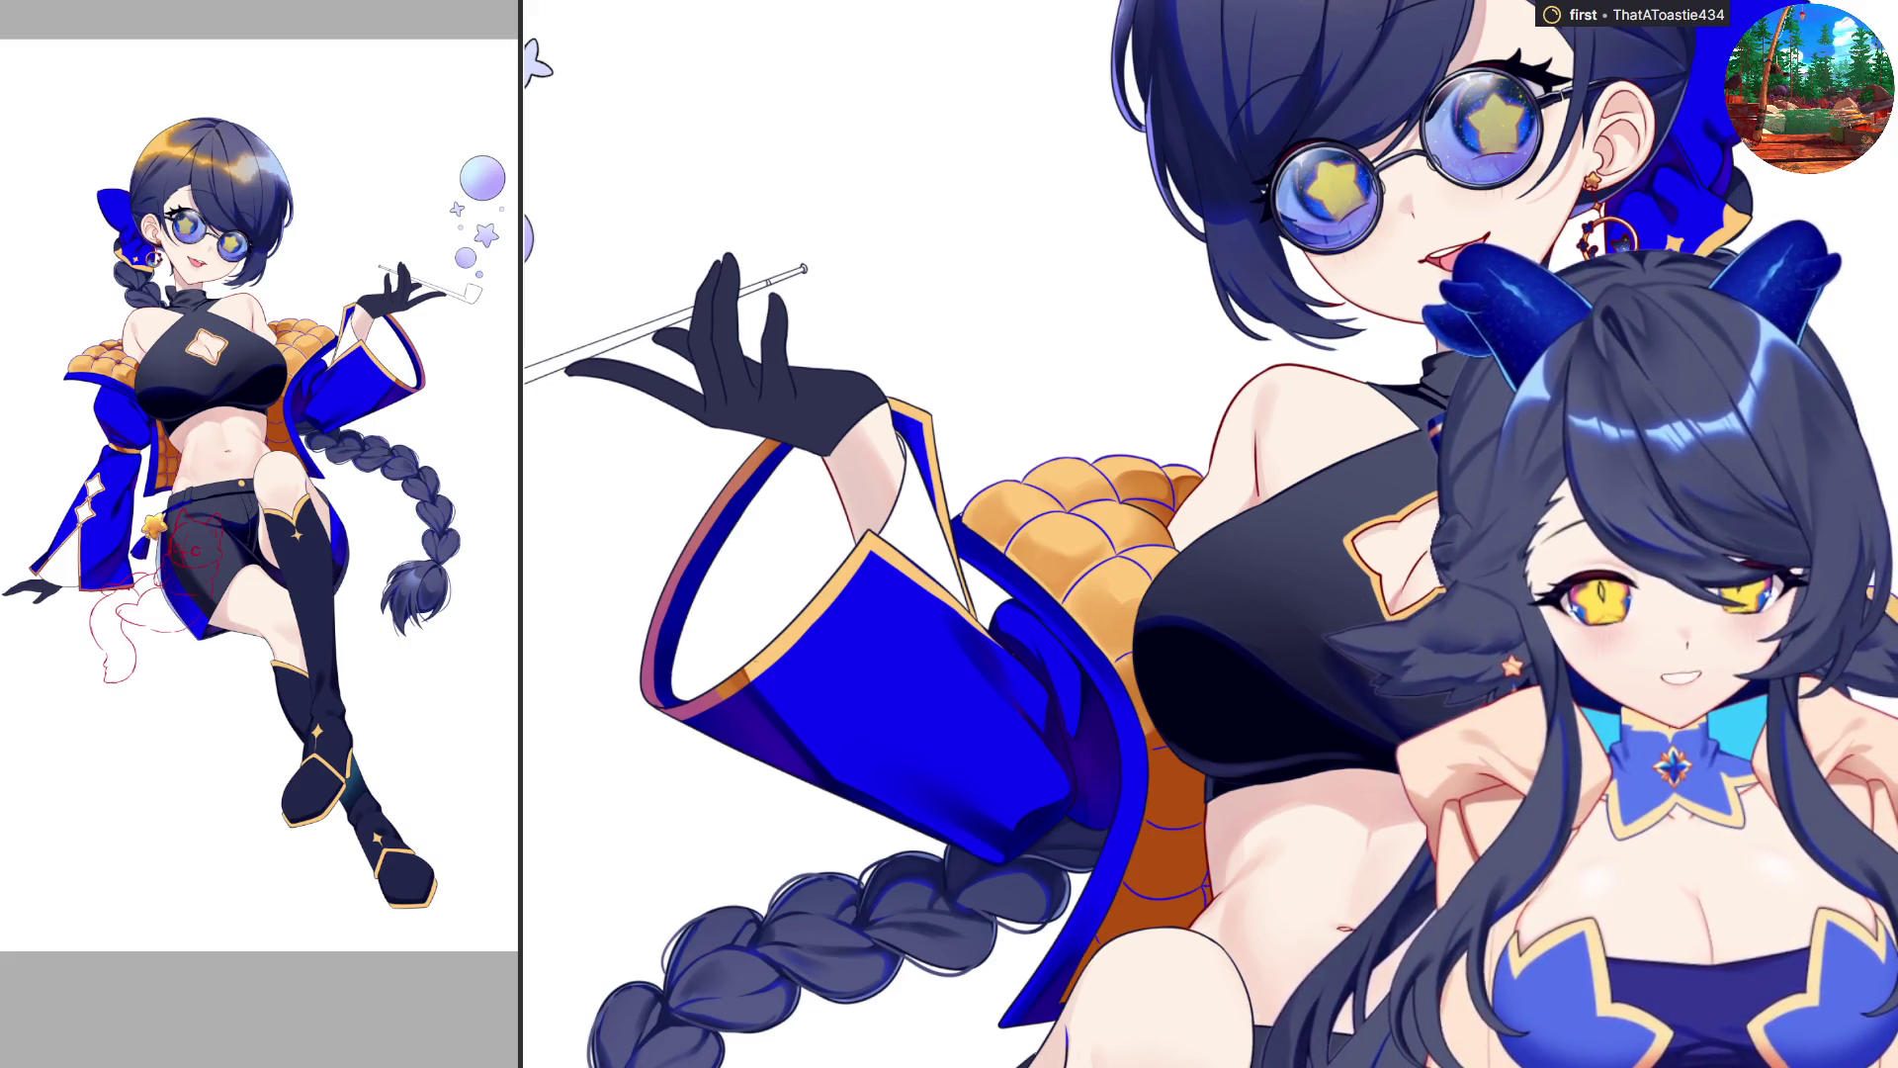
scroll(1211, 534, "down", 3)
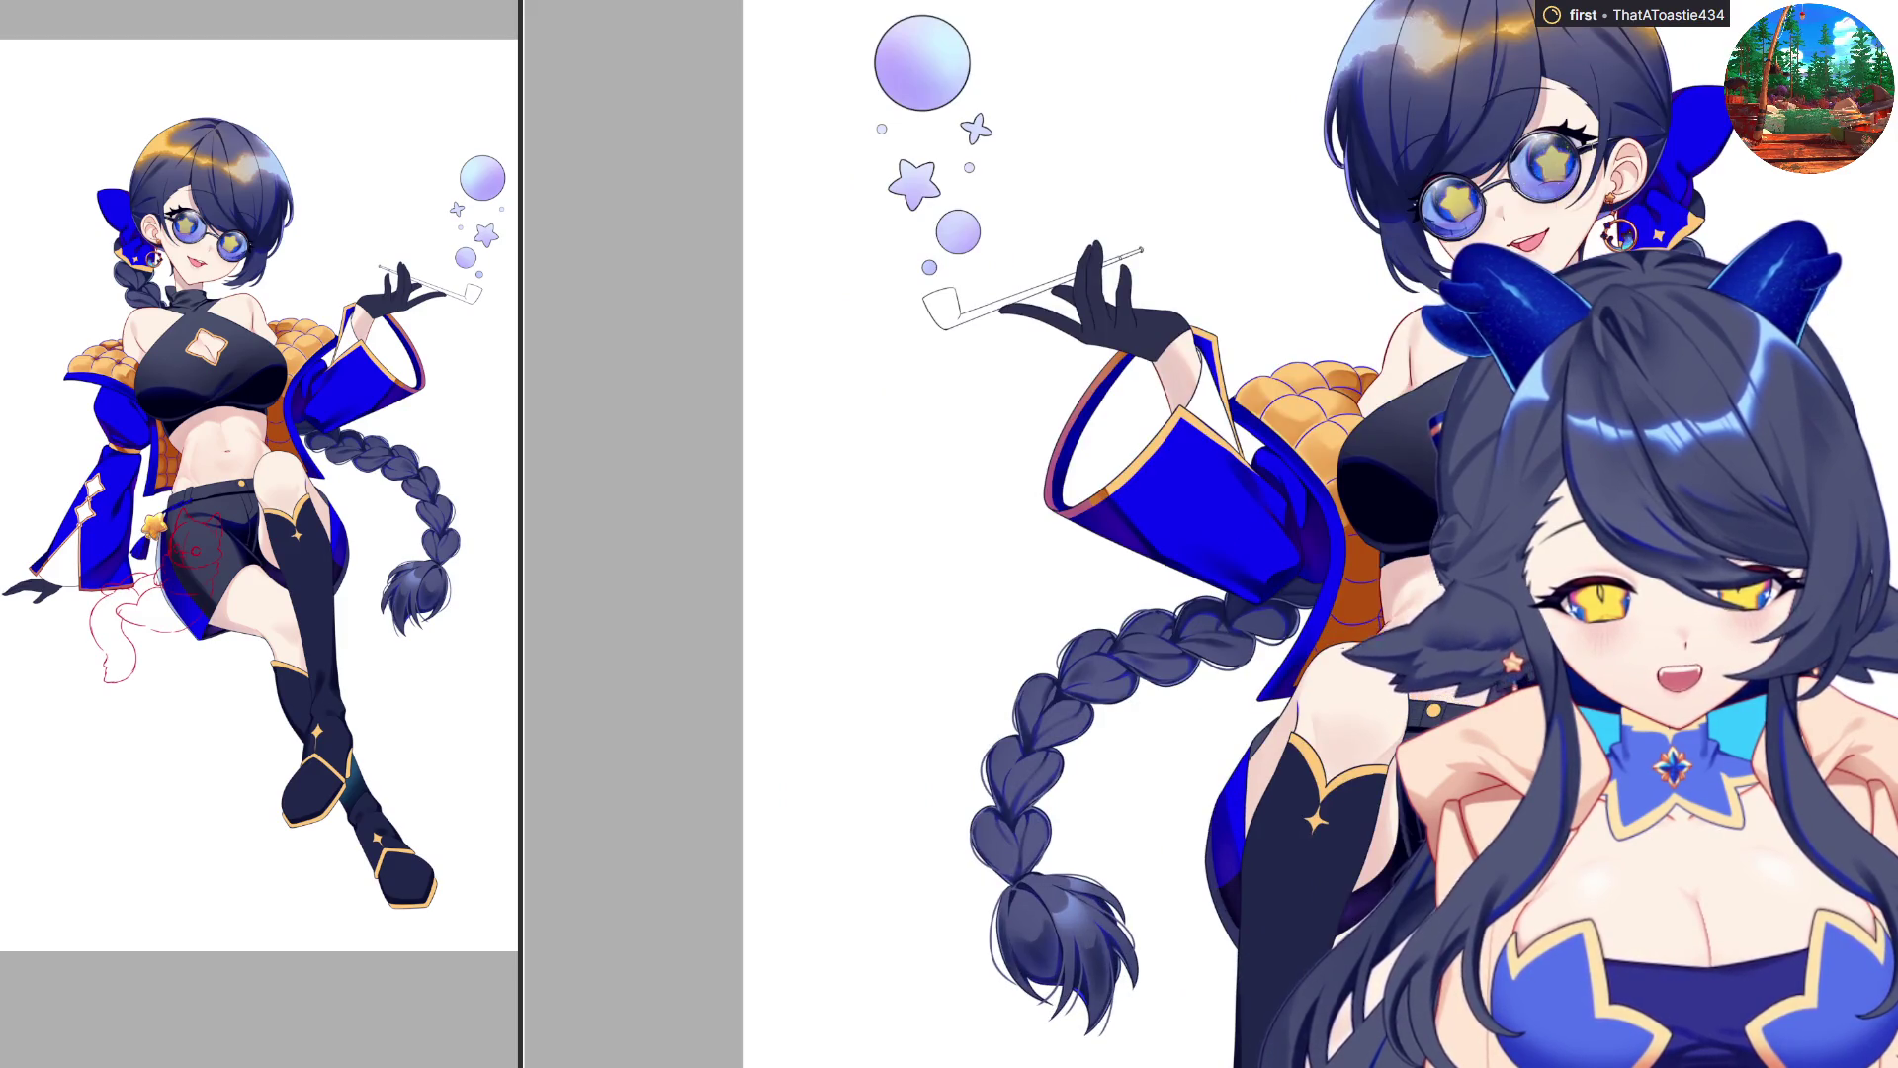
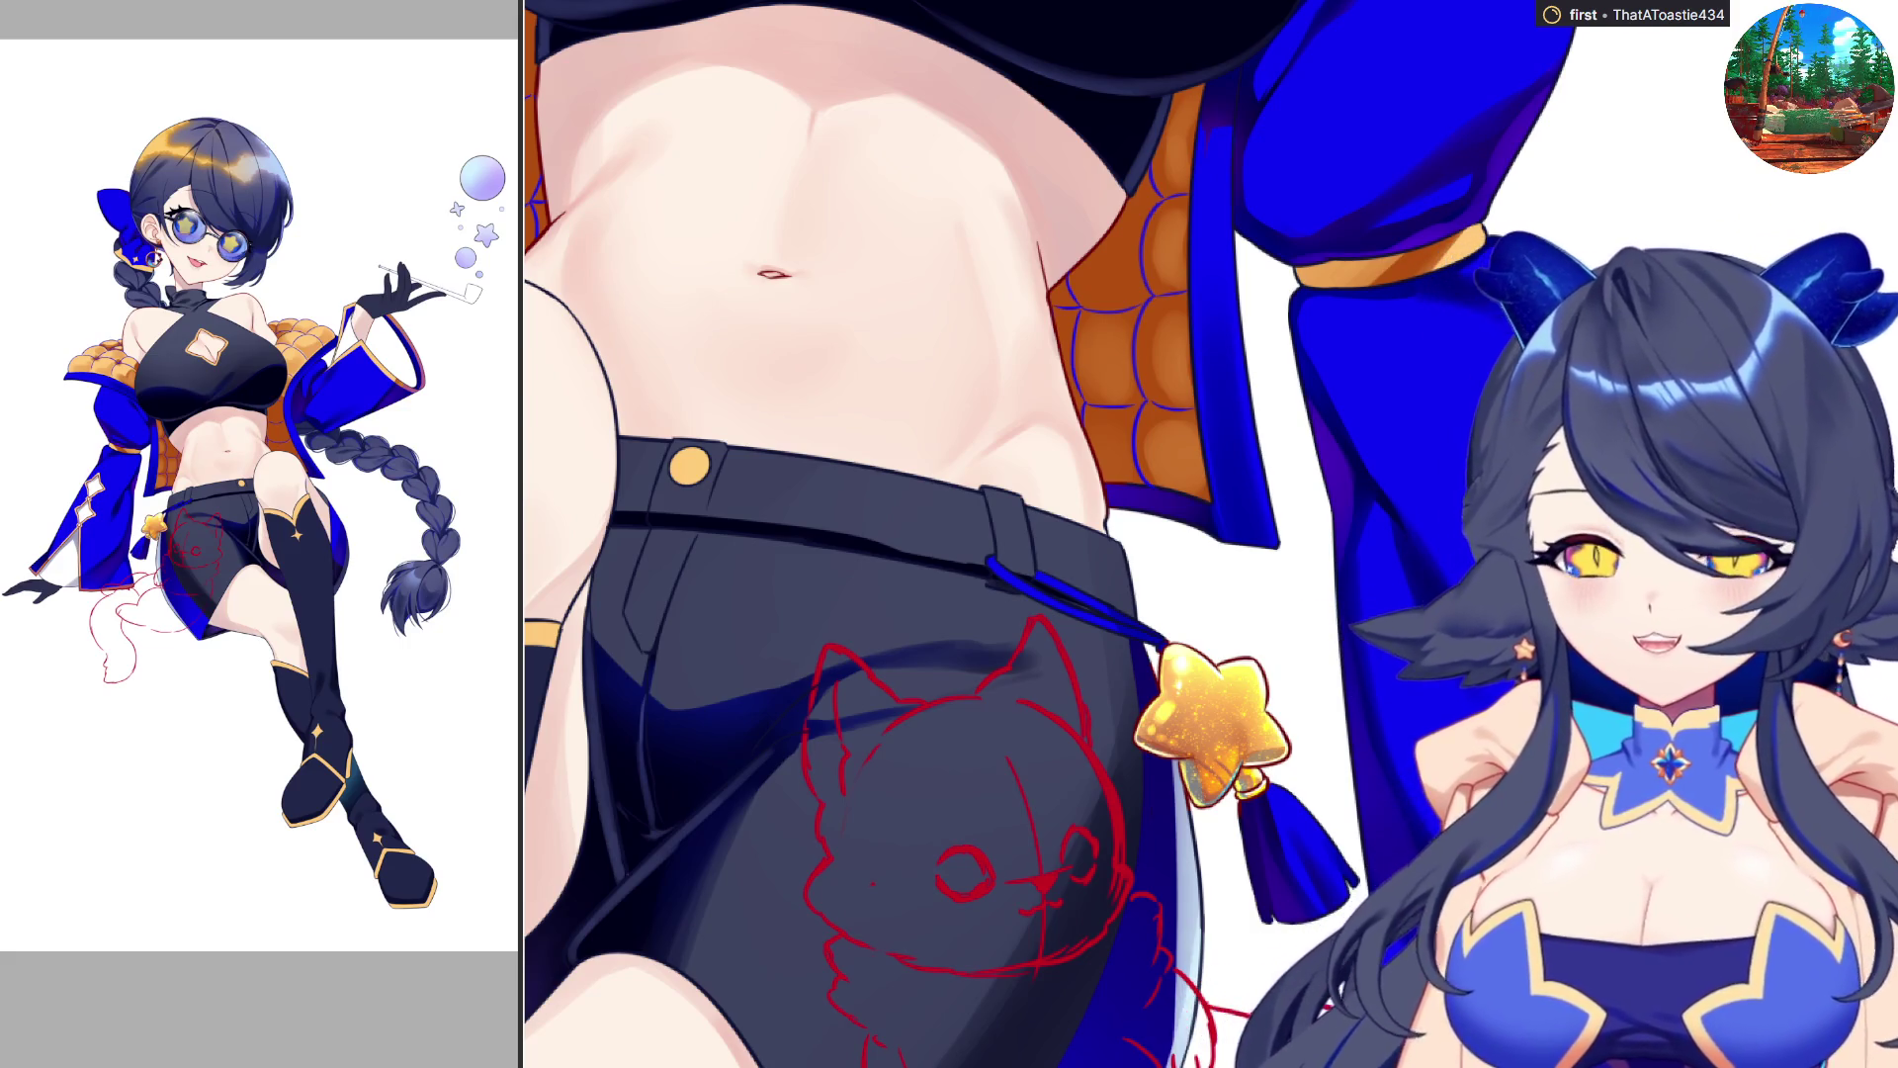
Airbrush two soft grey strokes inside the raised blue sleeve, down its inner left edge.
scroll(1312, 972, "down", 1)
scroll(1390, 979, "down", 2)
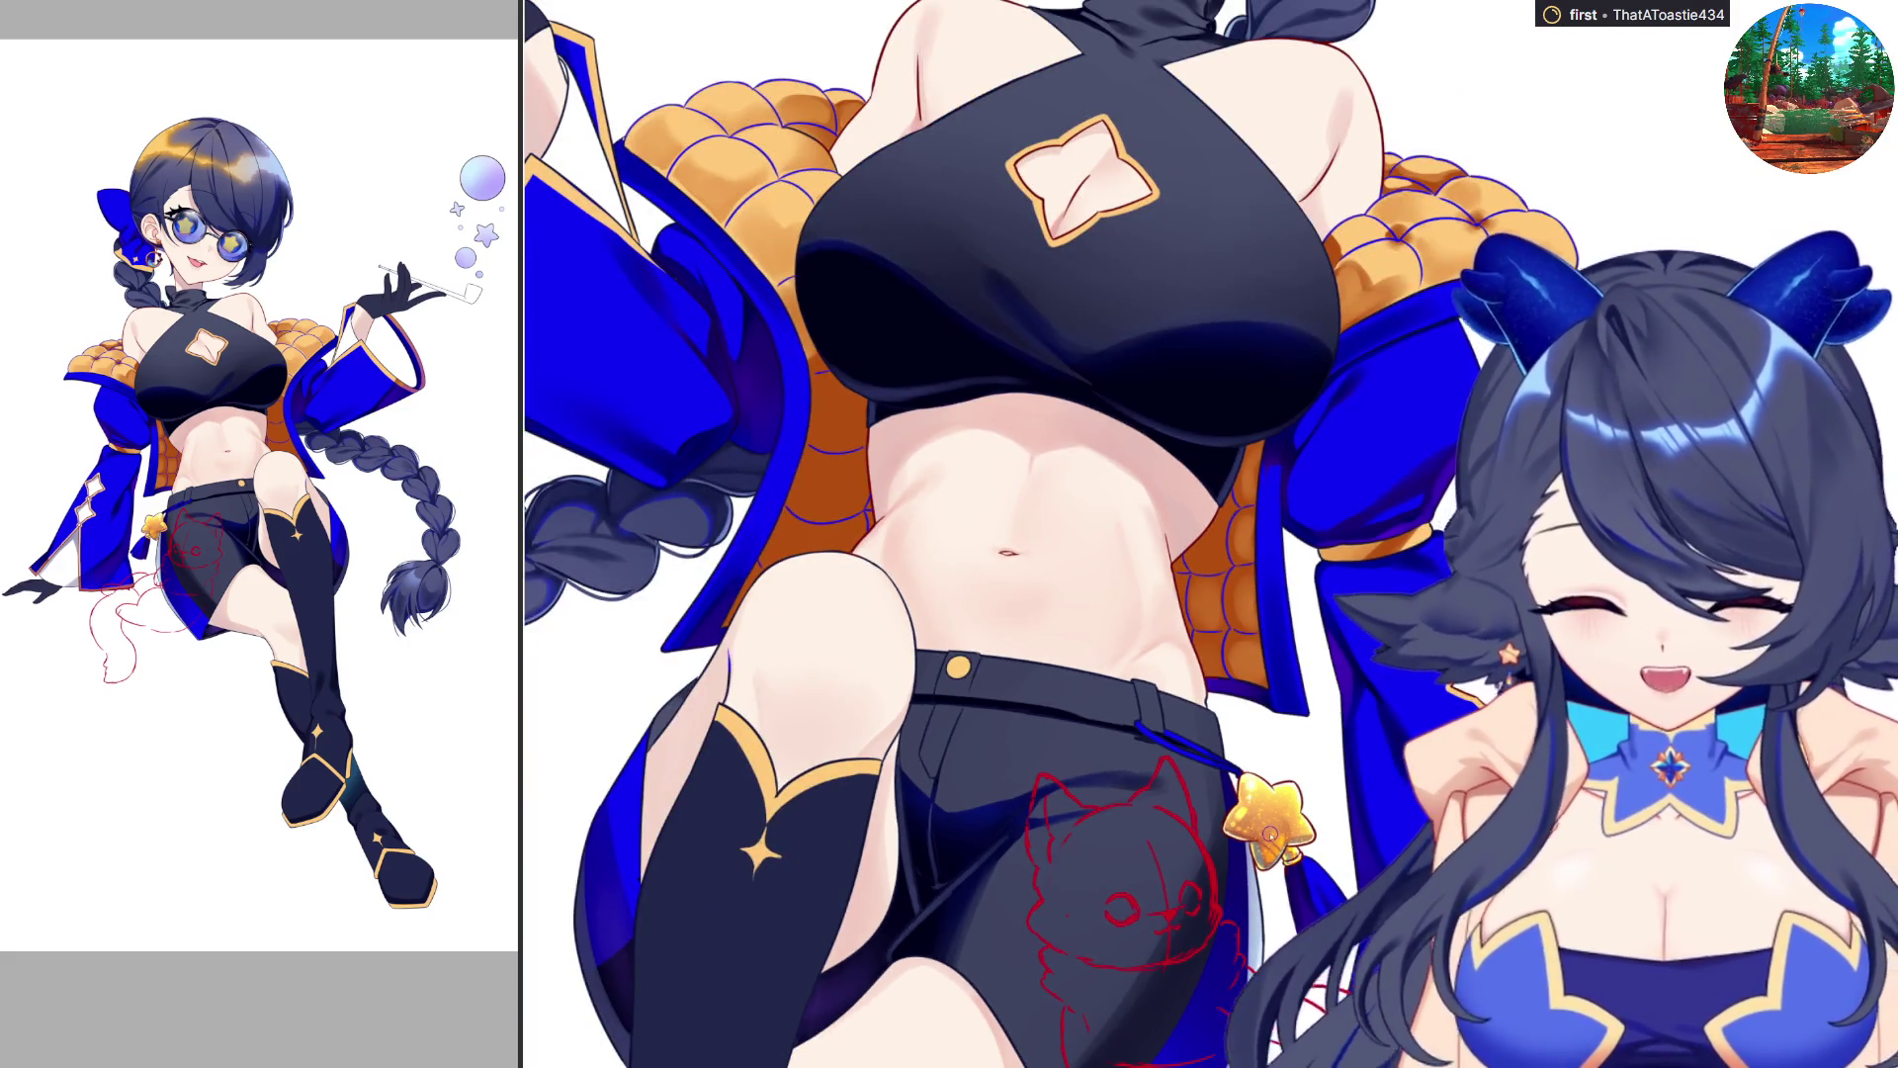
scroll(1048, 534, "down", 2)
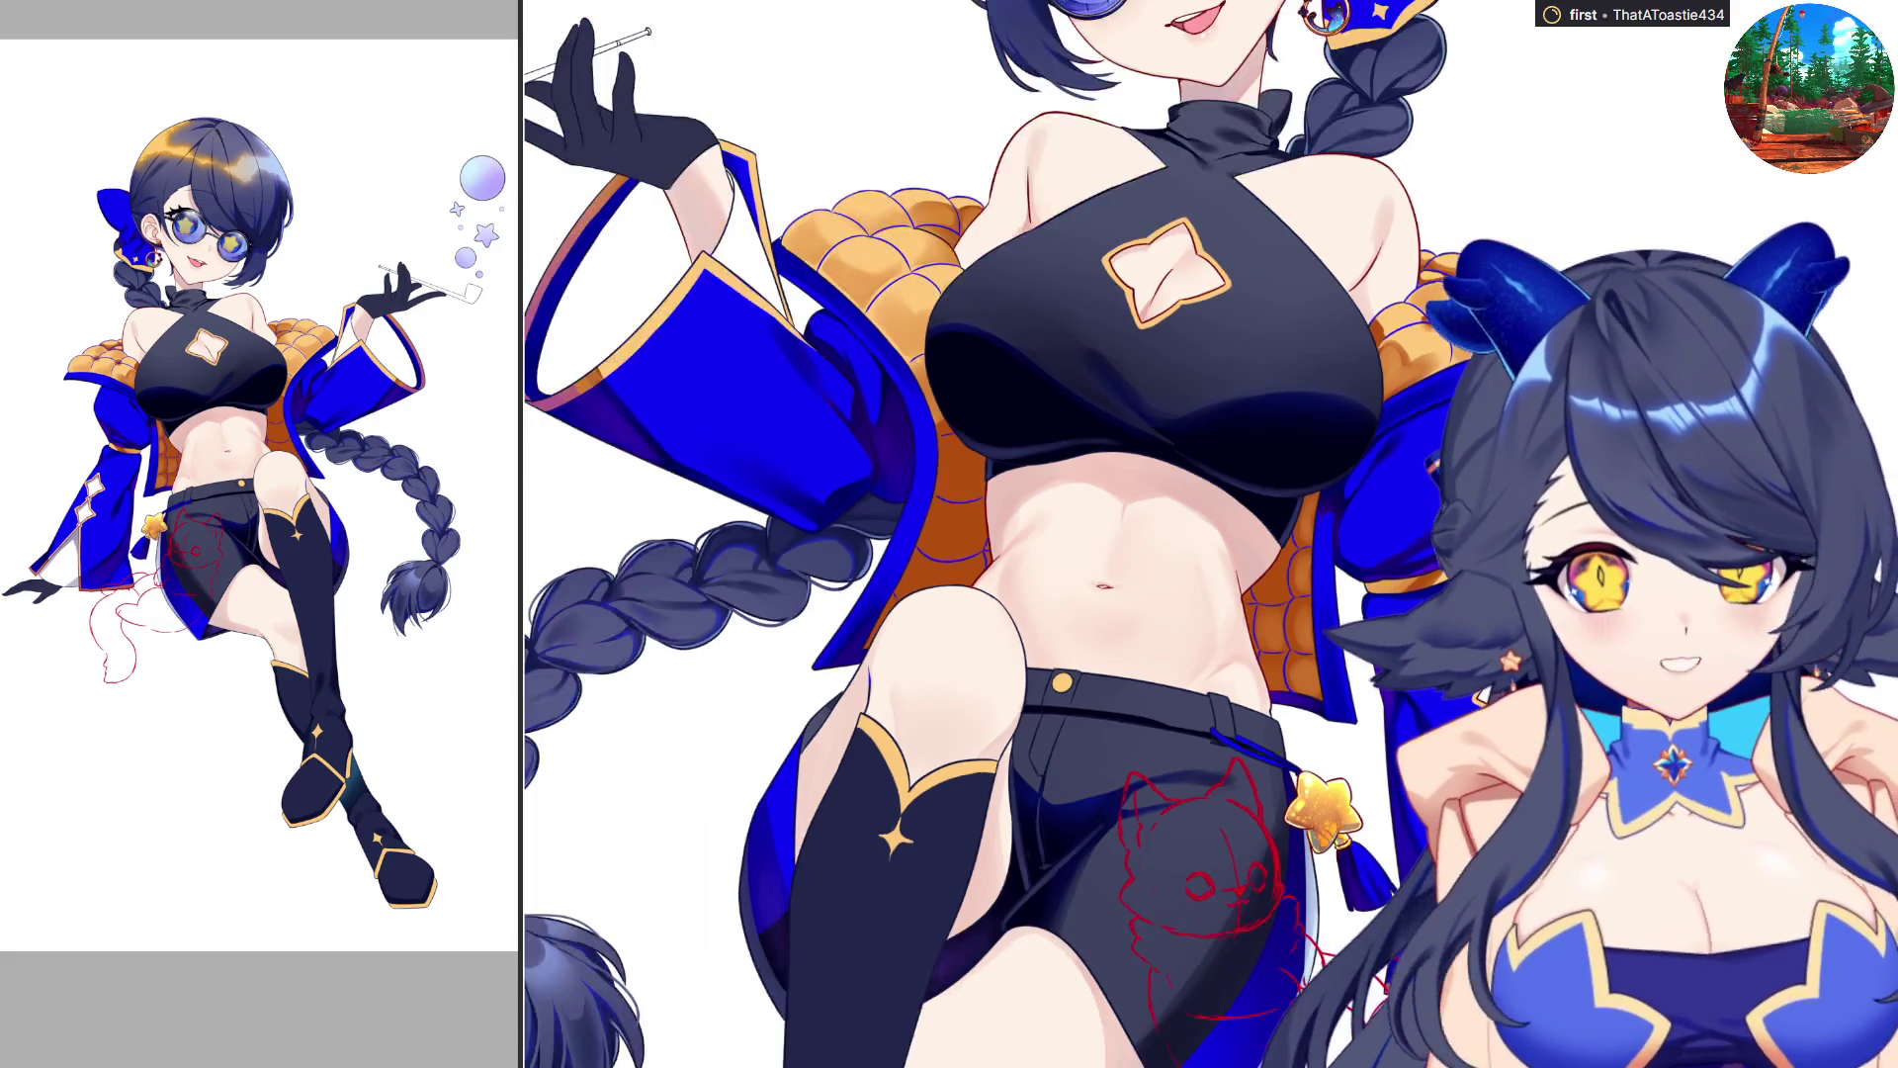
scroll(712, 277, "up", 4)
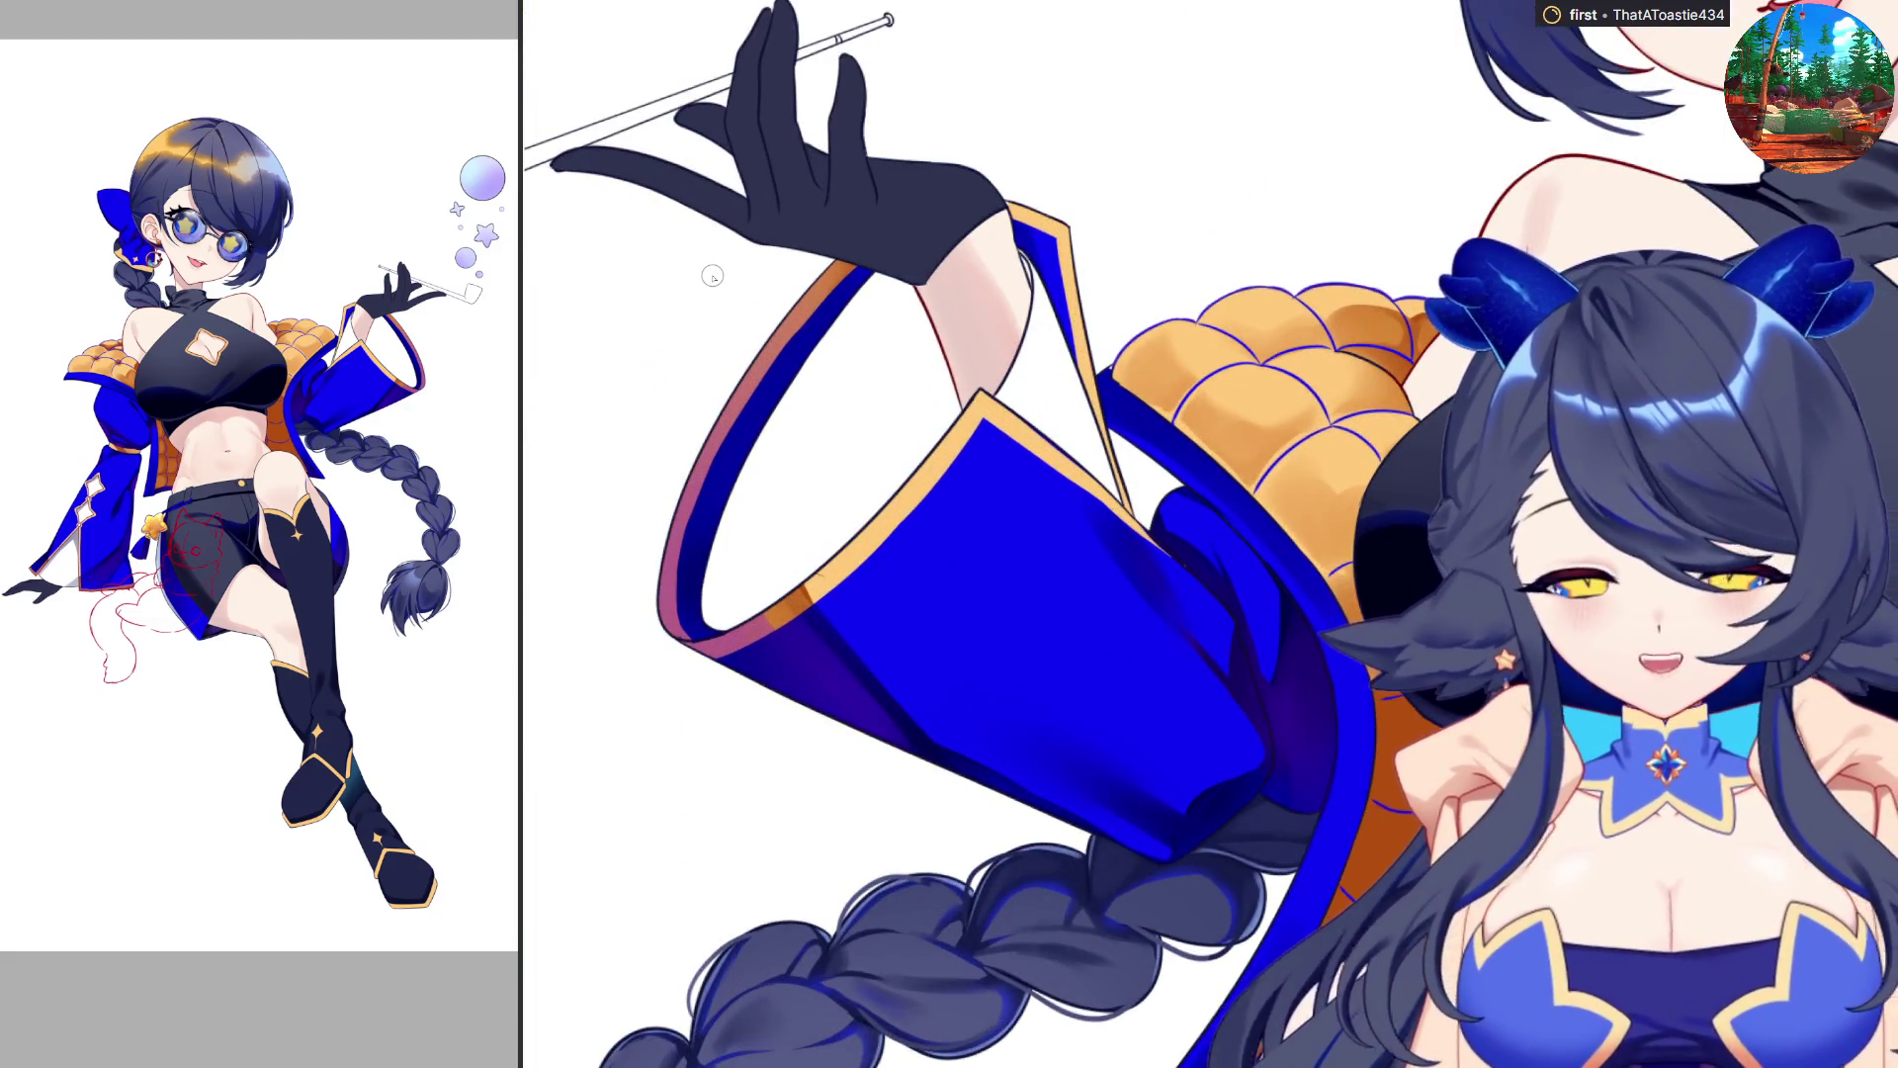
key("e")
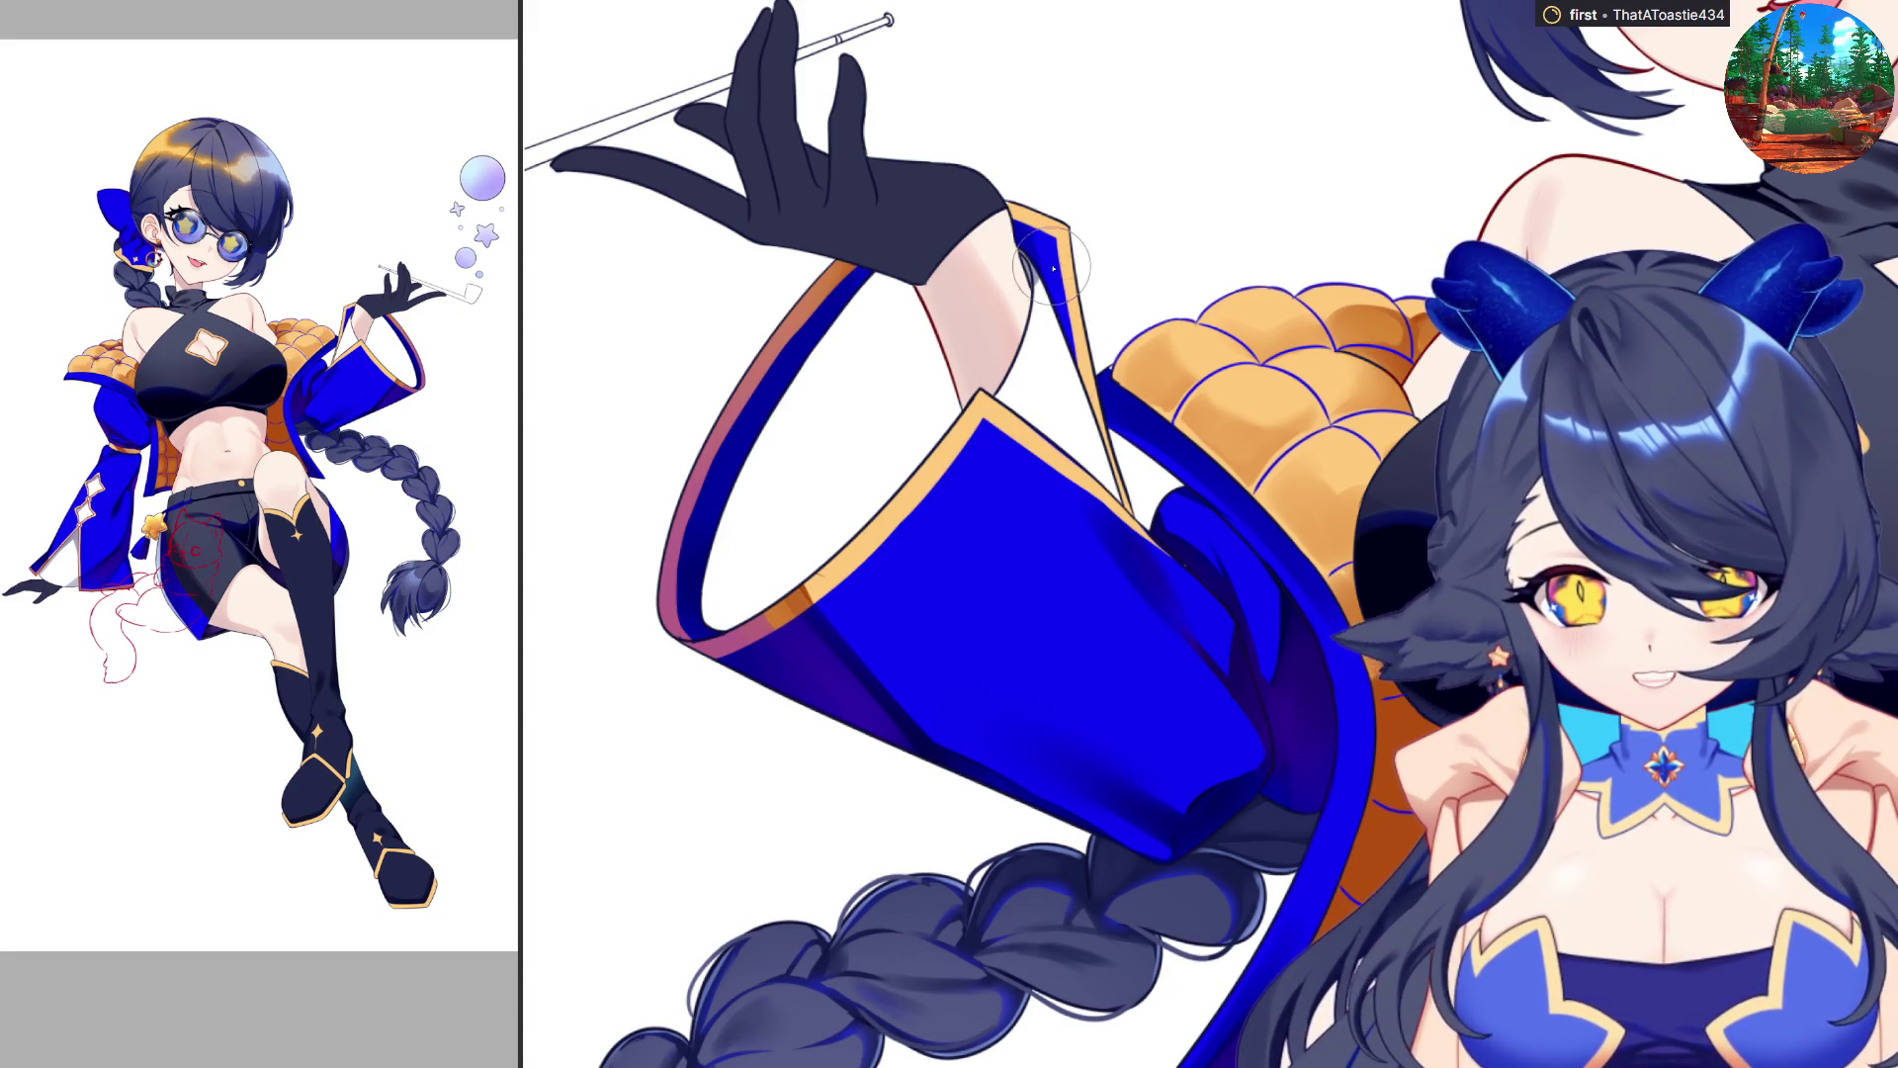
key("b")
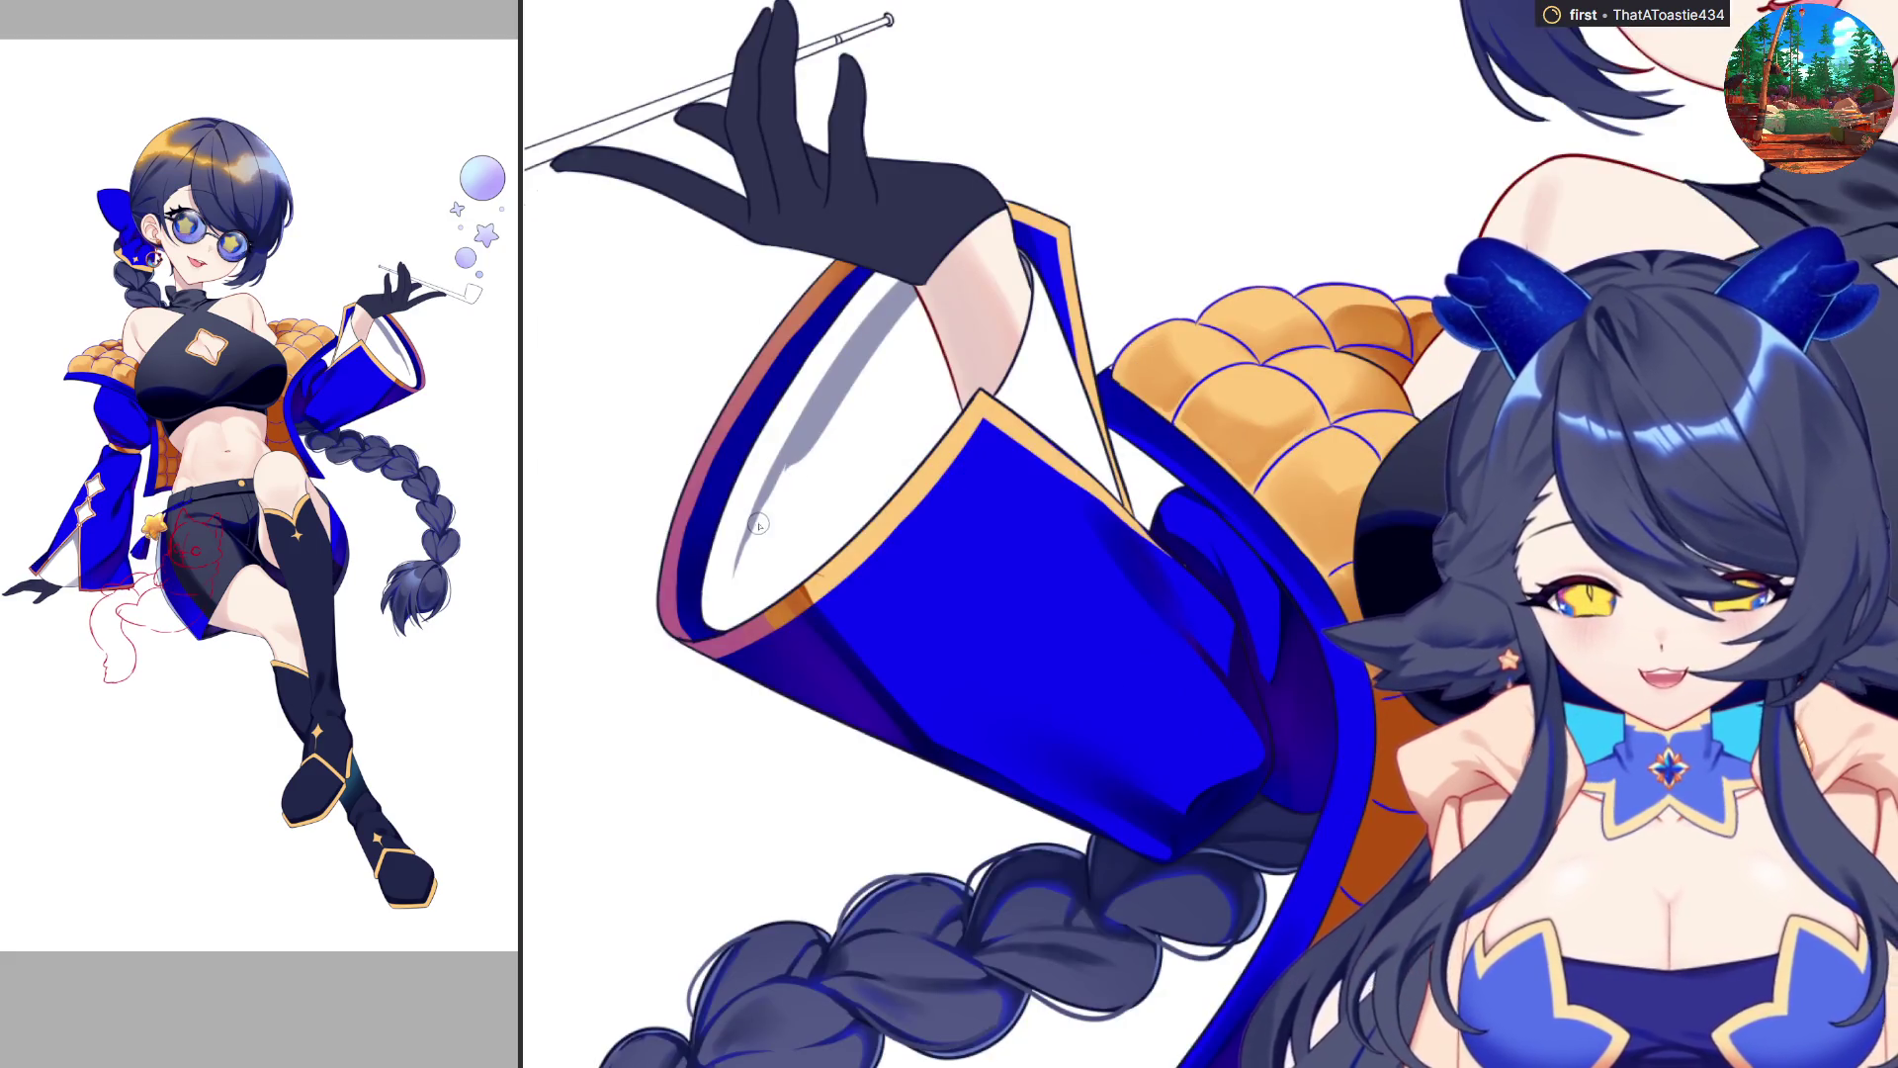
mouse_move(807, 614)
left_mouse_down()
mouse_move(941, 437)
mouse_move(915, 279)
mouse_move(918, 522)
left_mouse_up()
mouse_move(806, 462)
left_mouse_down()
mouse_move(759, 504)
mouse_move(737, 593)
mouse_move(783, 480)
mouse_move(753, 562)
left_mouse_up()
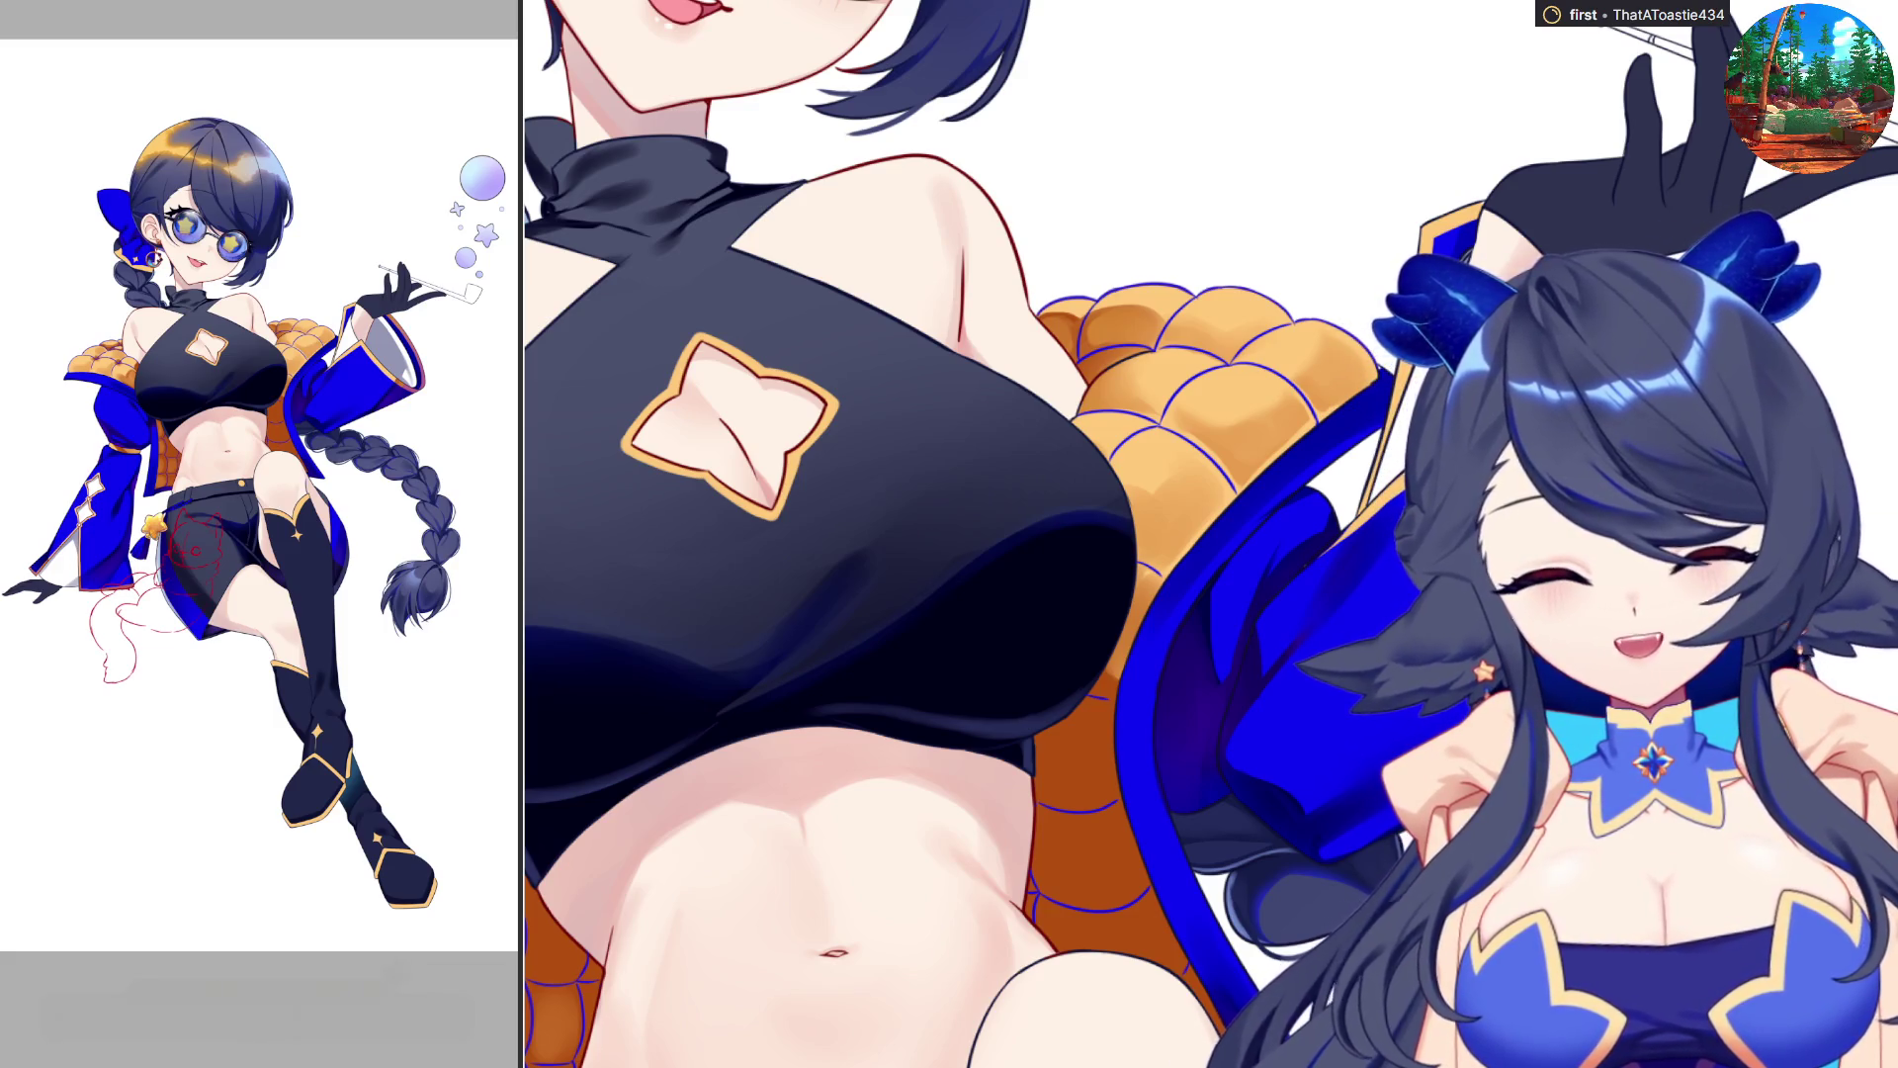
scroll(1210, 534, "down", 5)
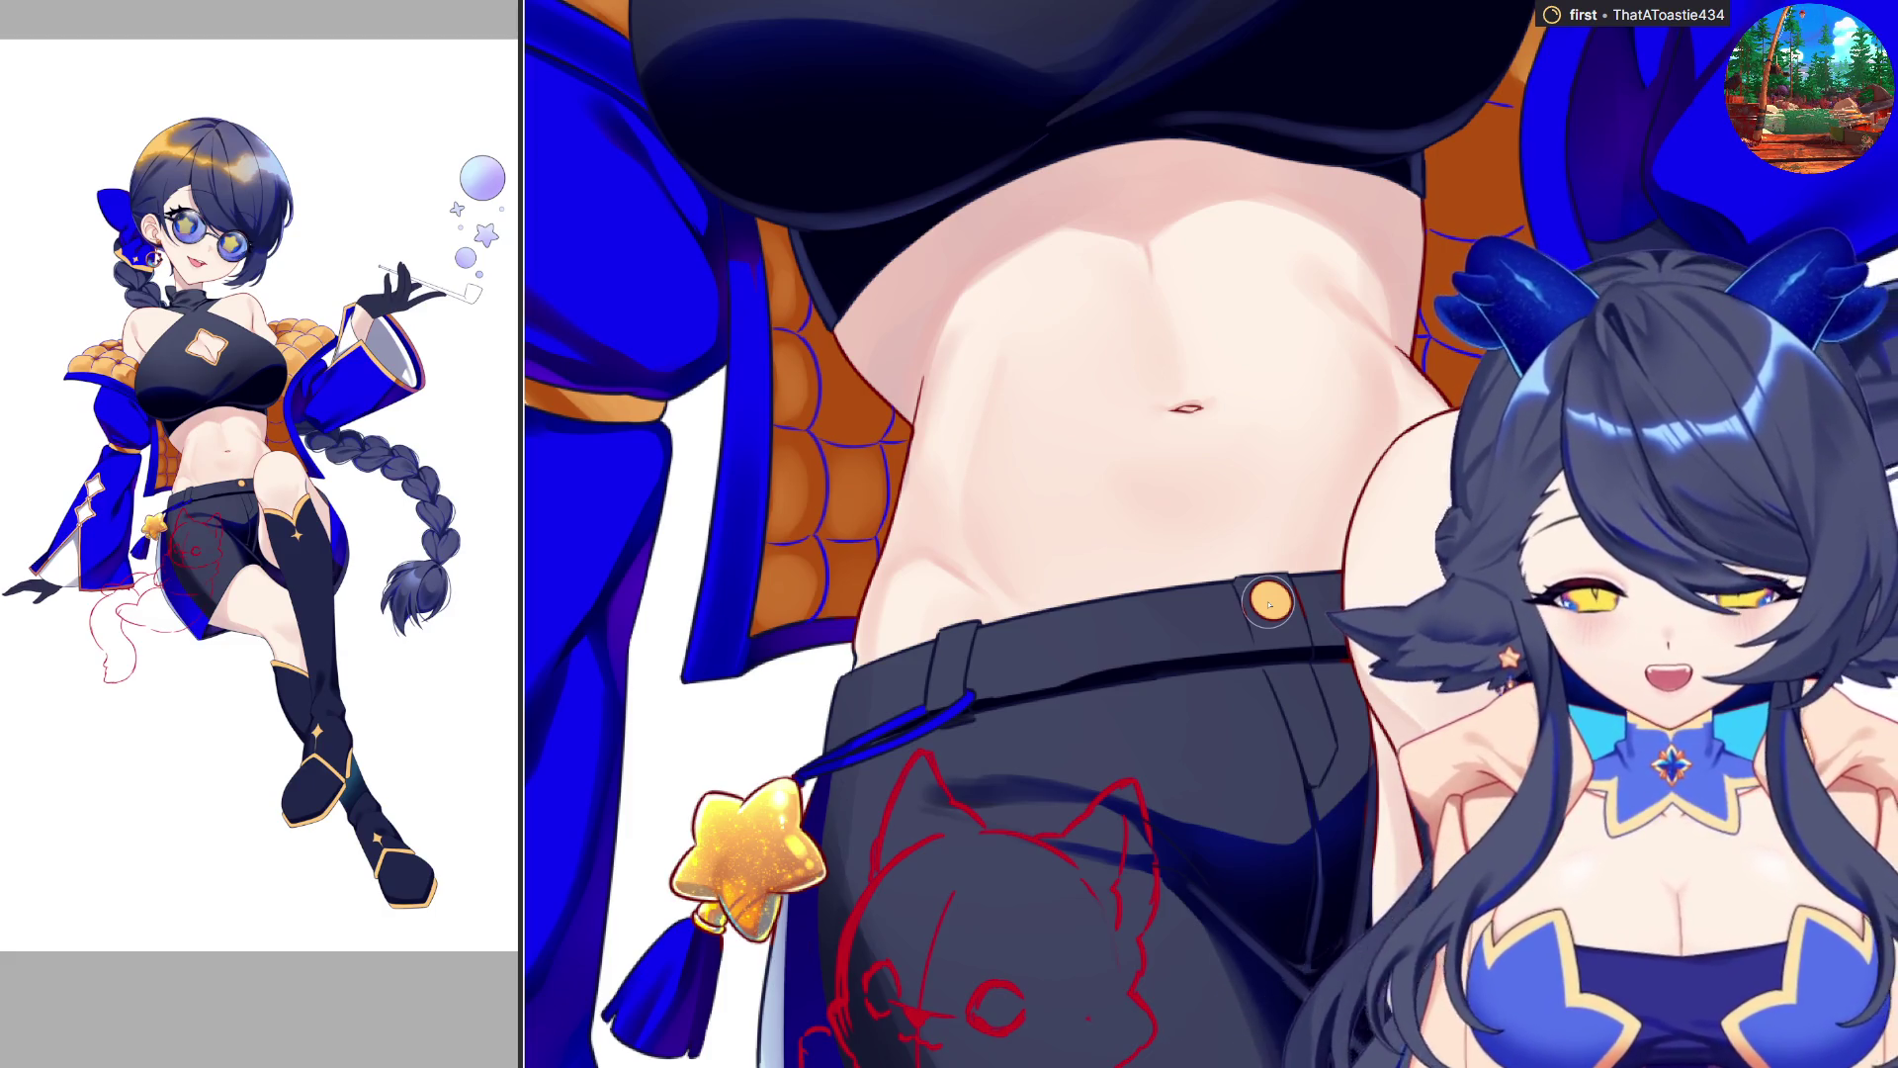
scroll(1256, 579, "up", 5)
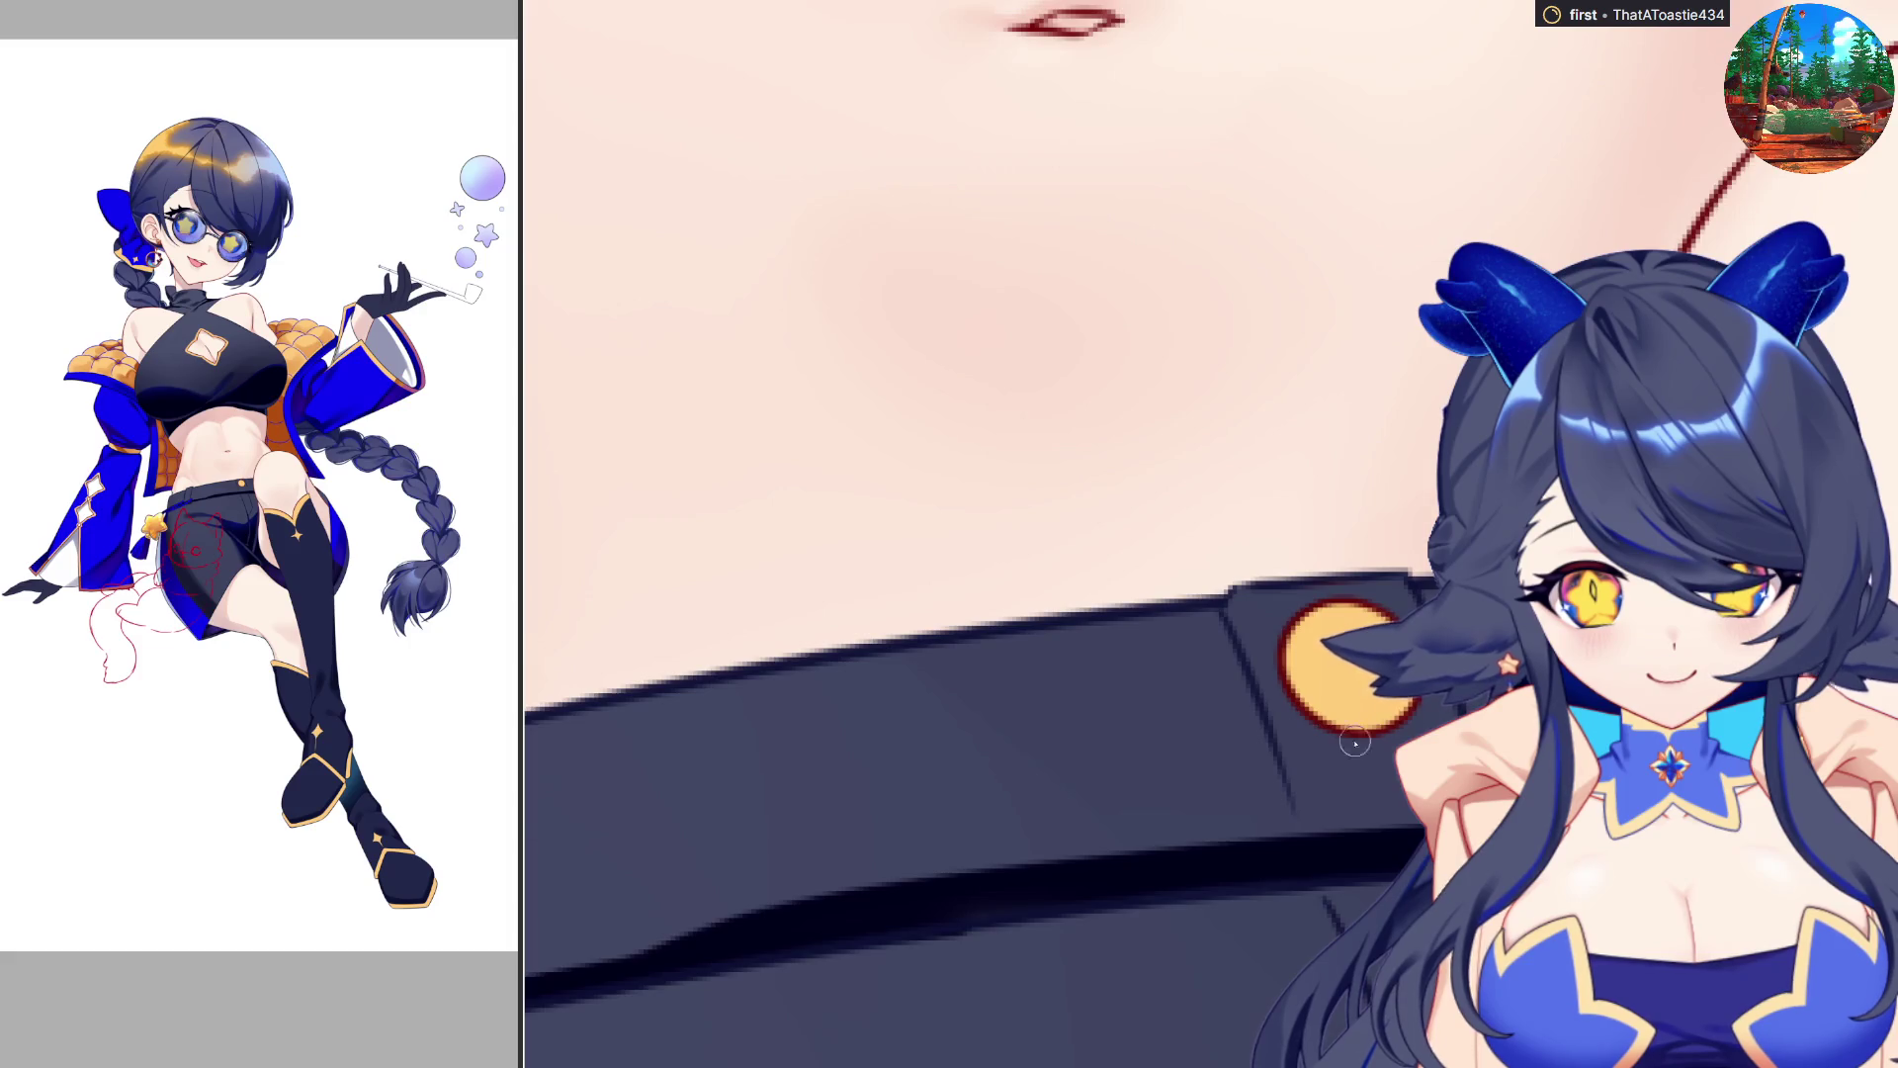
scroll(1363, 742, "down", 4)
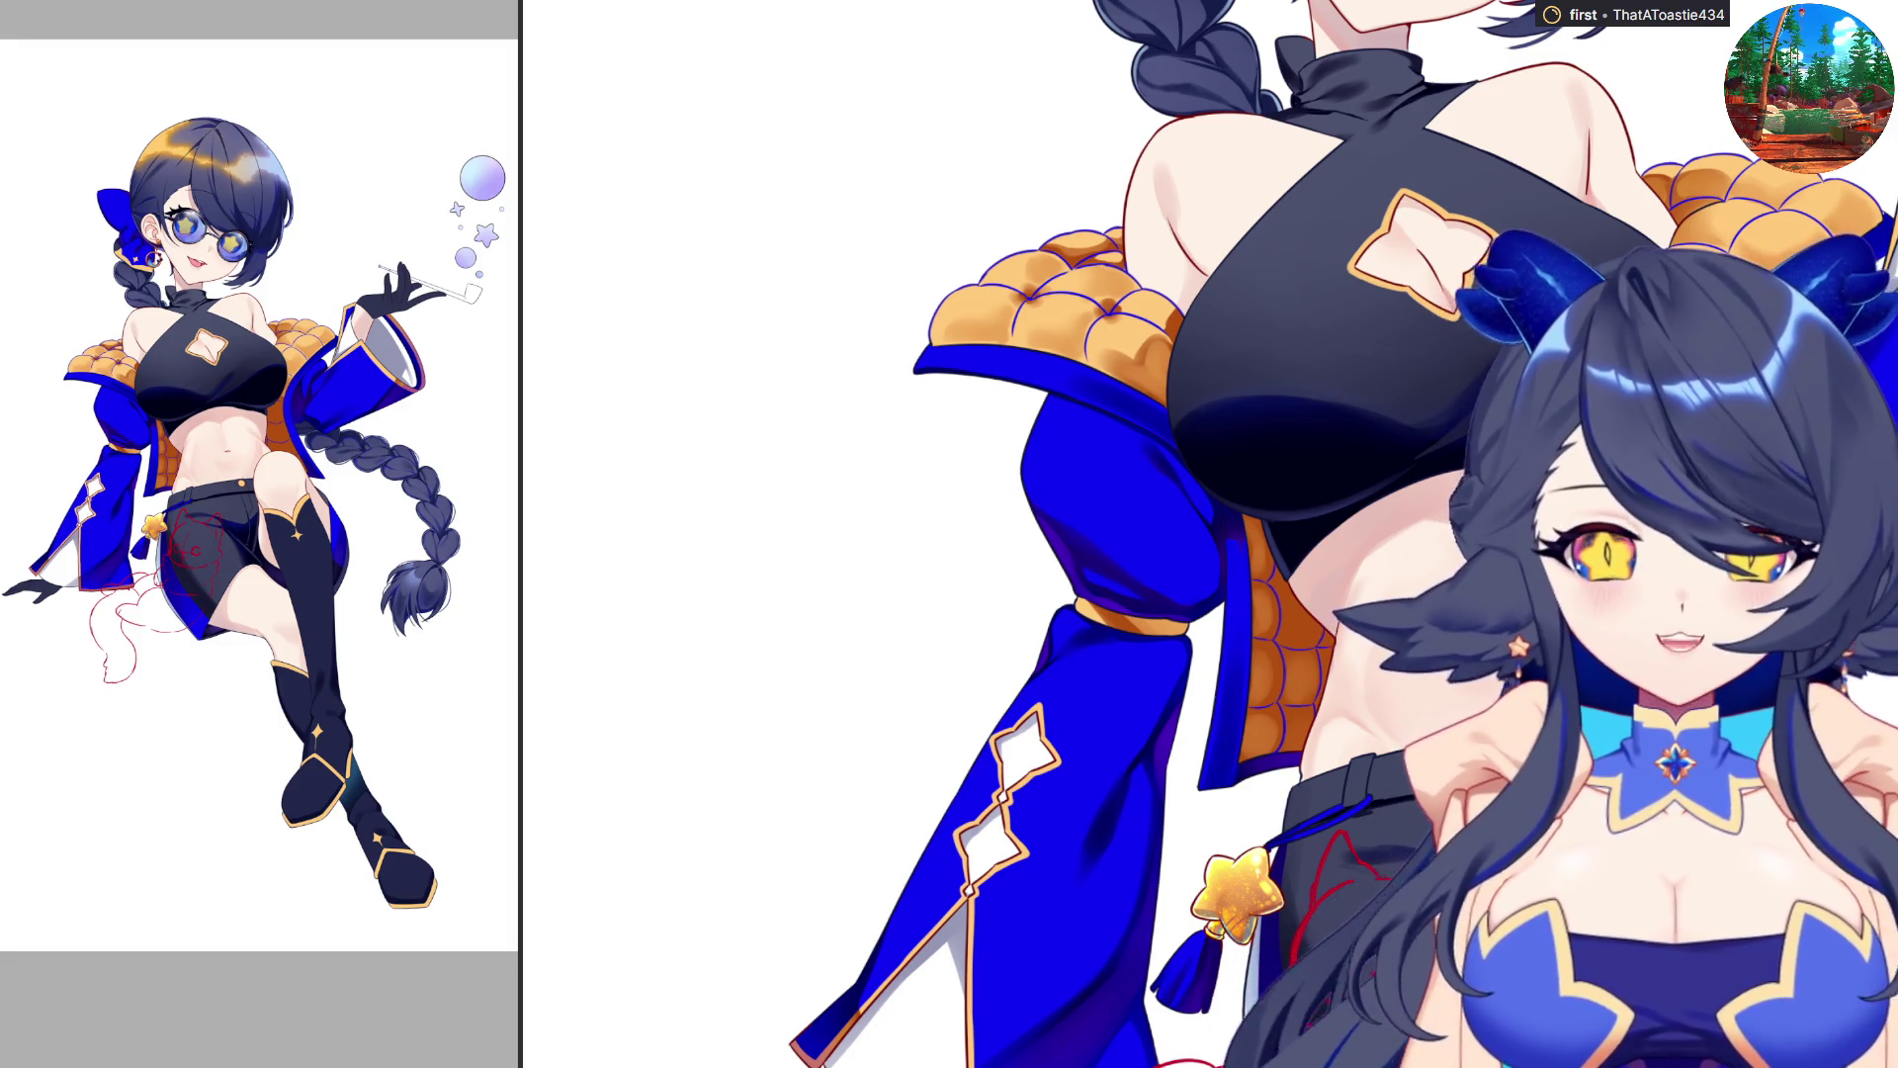
Fill the long pipe stem held by the dark glove with blue-purple colour.
scroll(1290, 552, "down", 1)
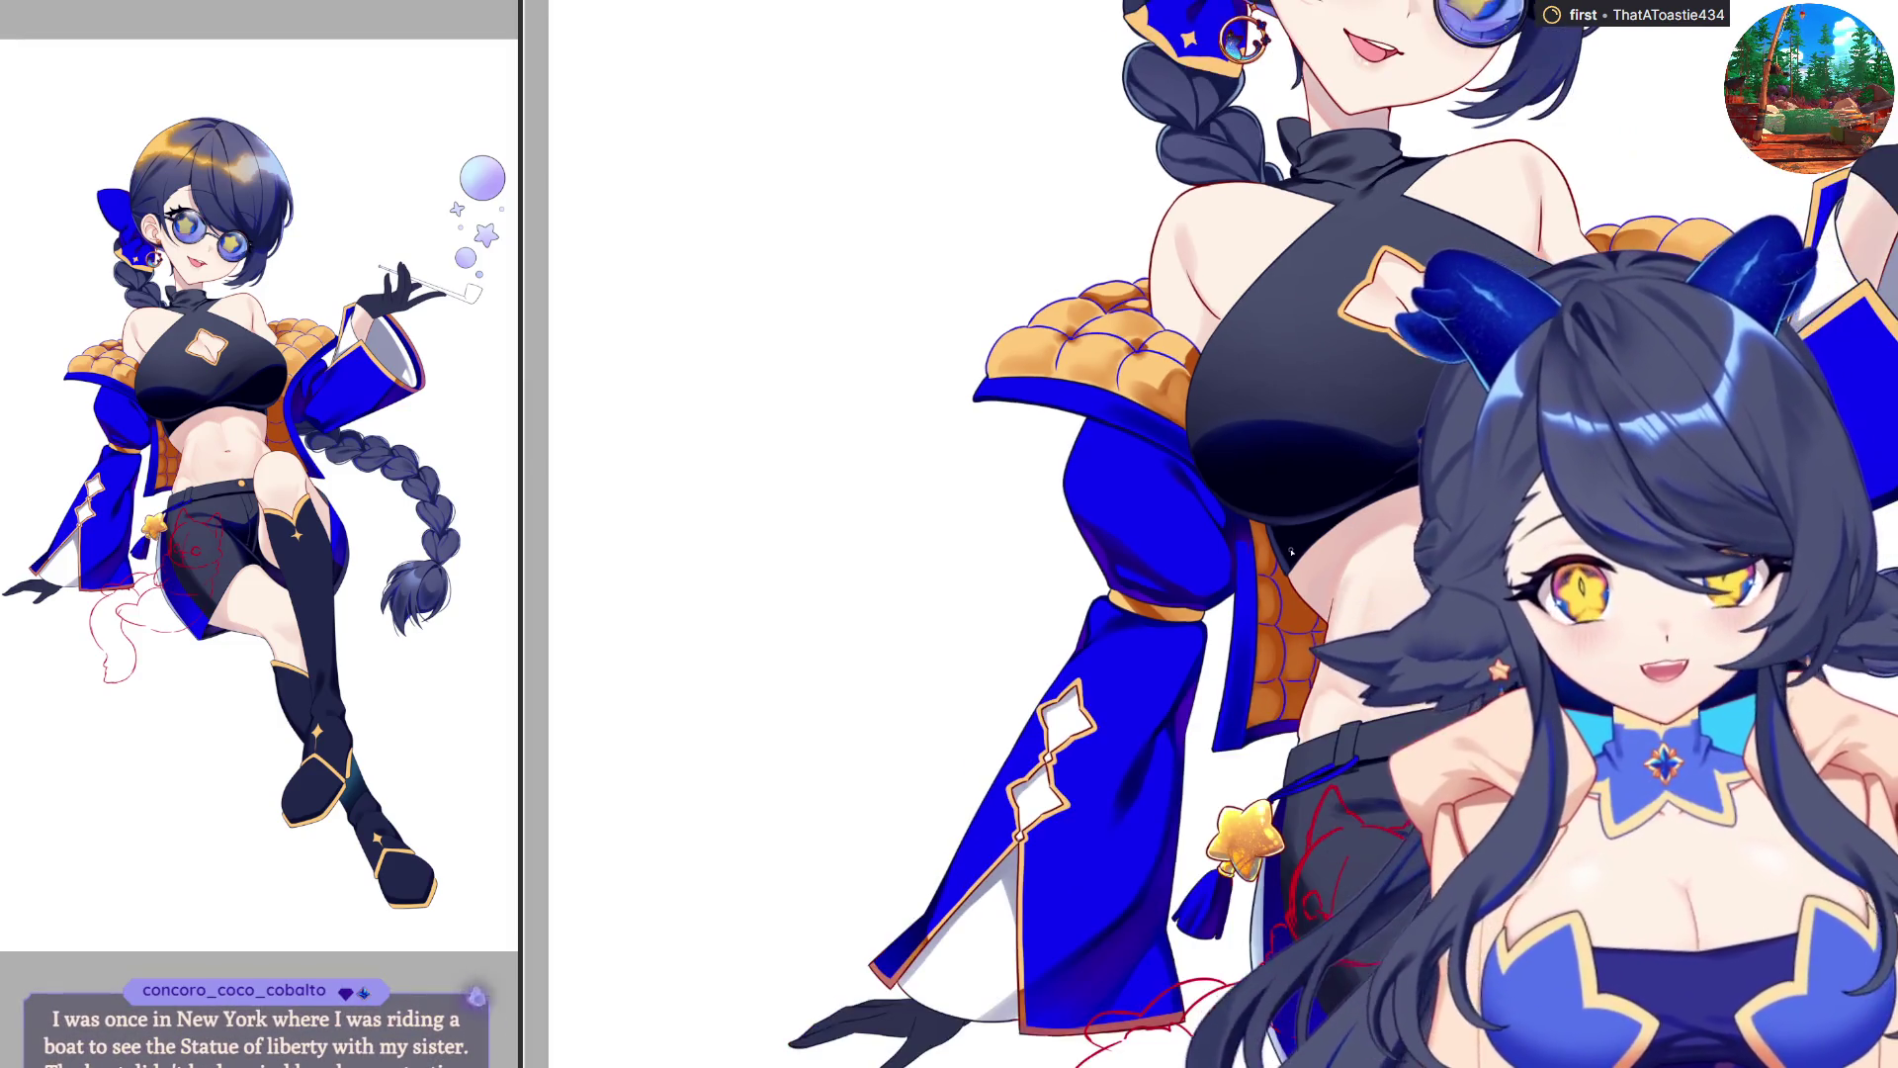
scroll(1290, 552, "down", 1)
scroll(1289, 836, "down", 1)
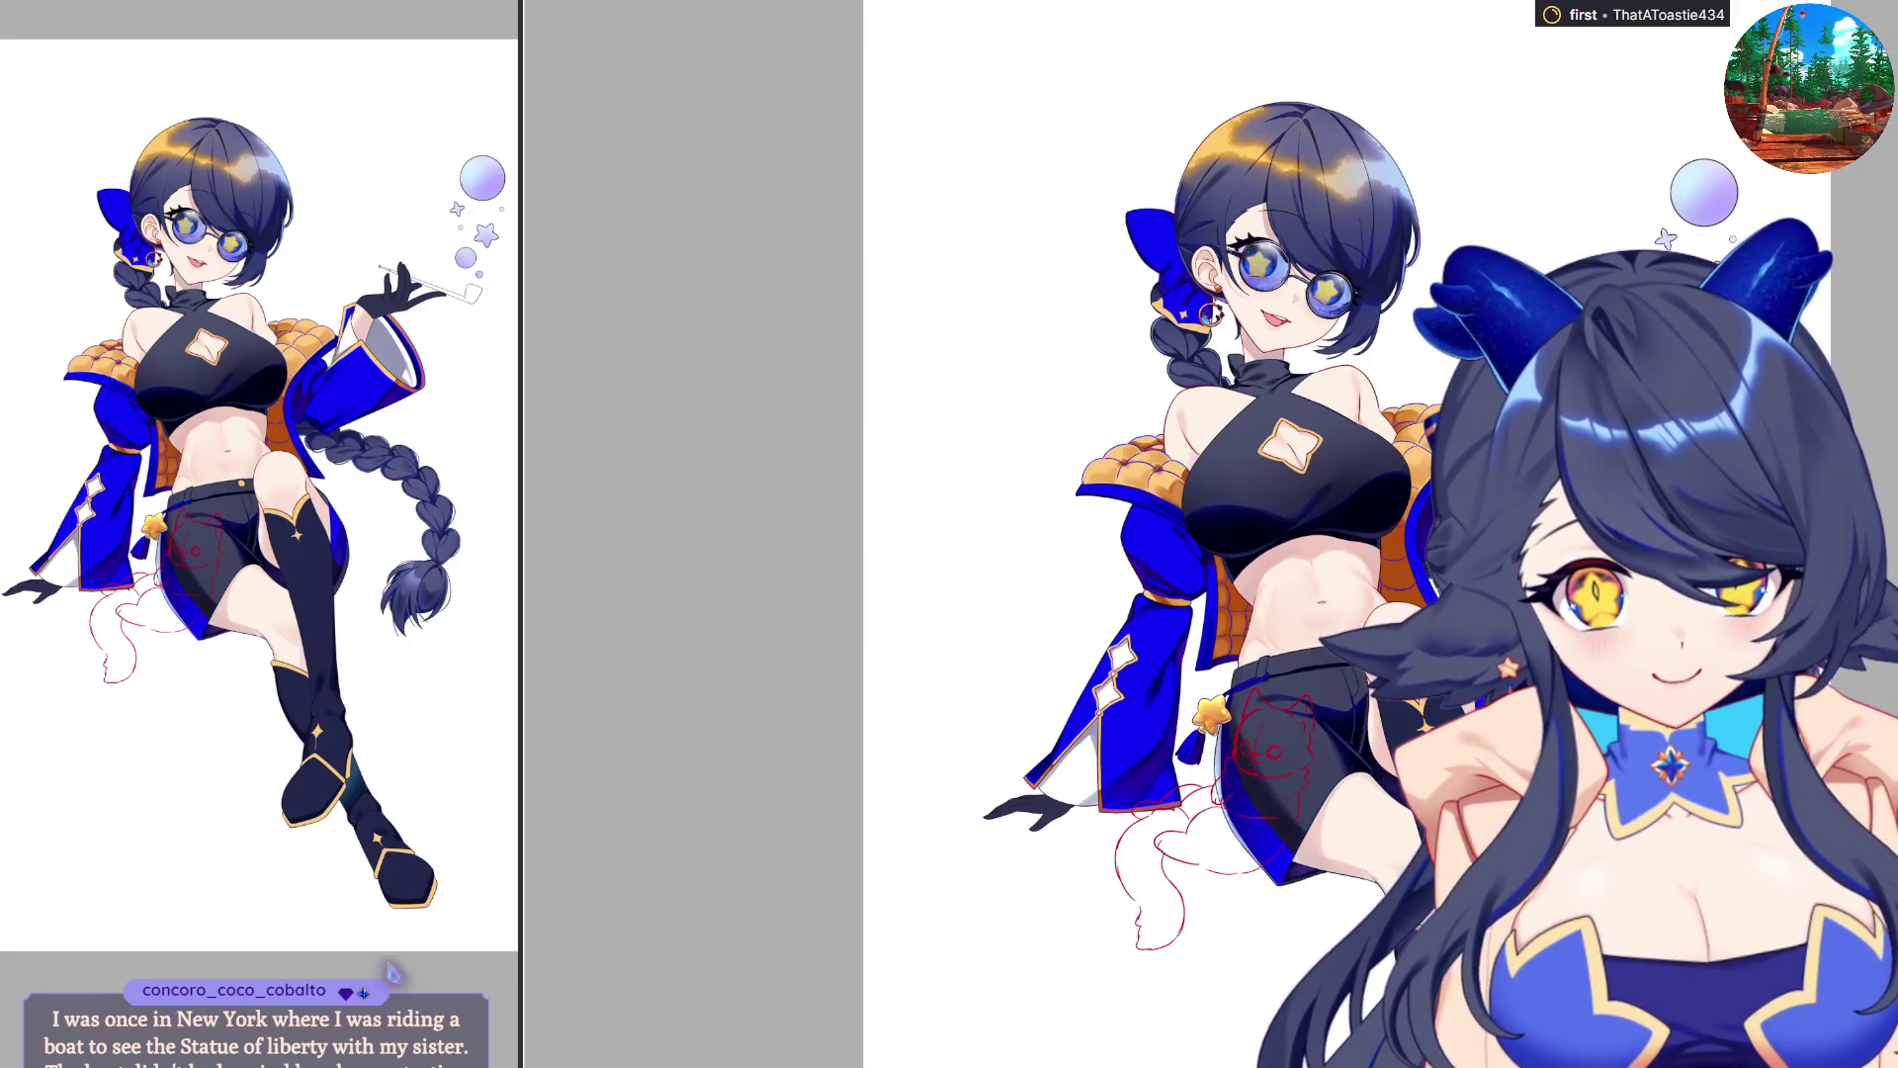
scroll(1721, 243, "up", 3)
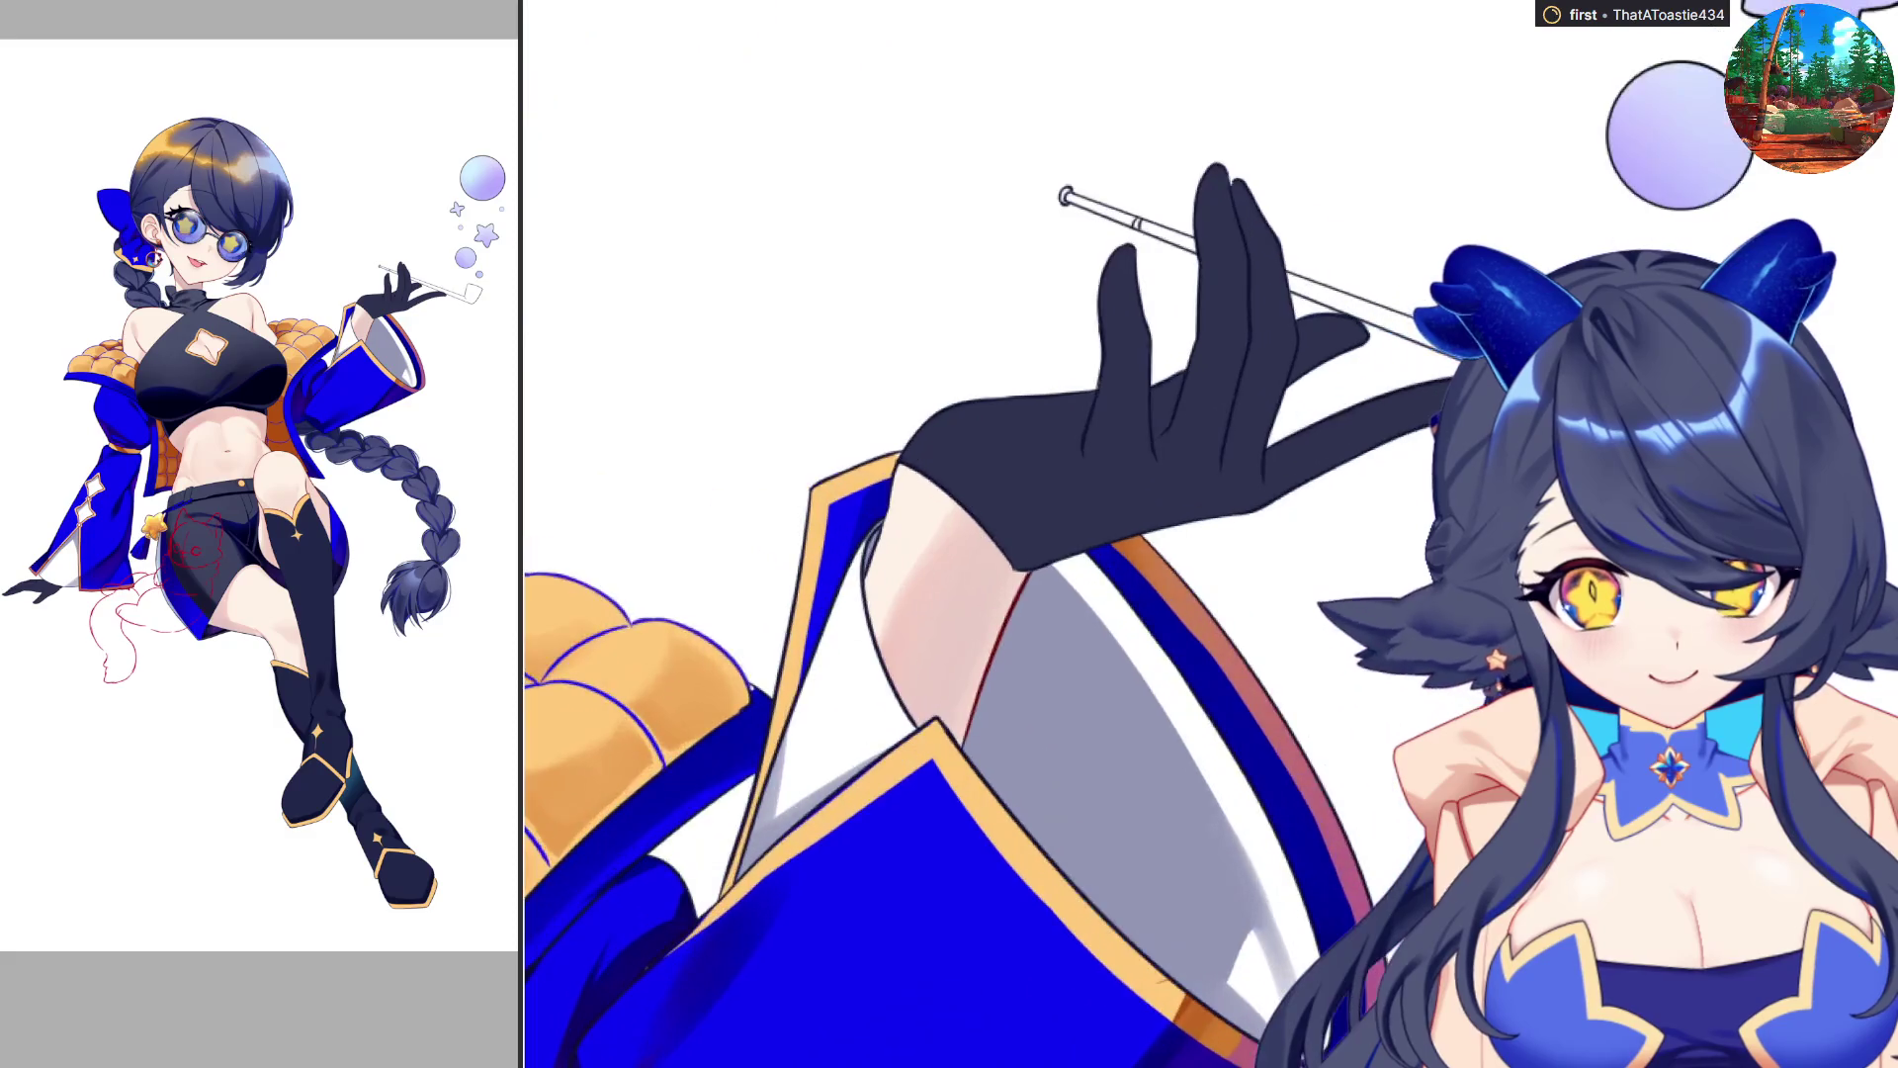
left_click(1330, 296)
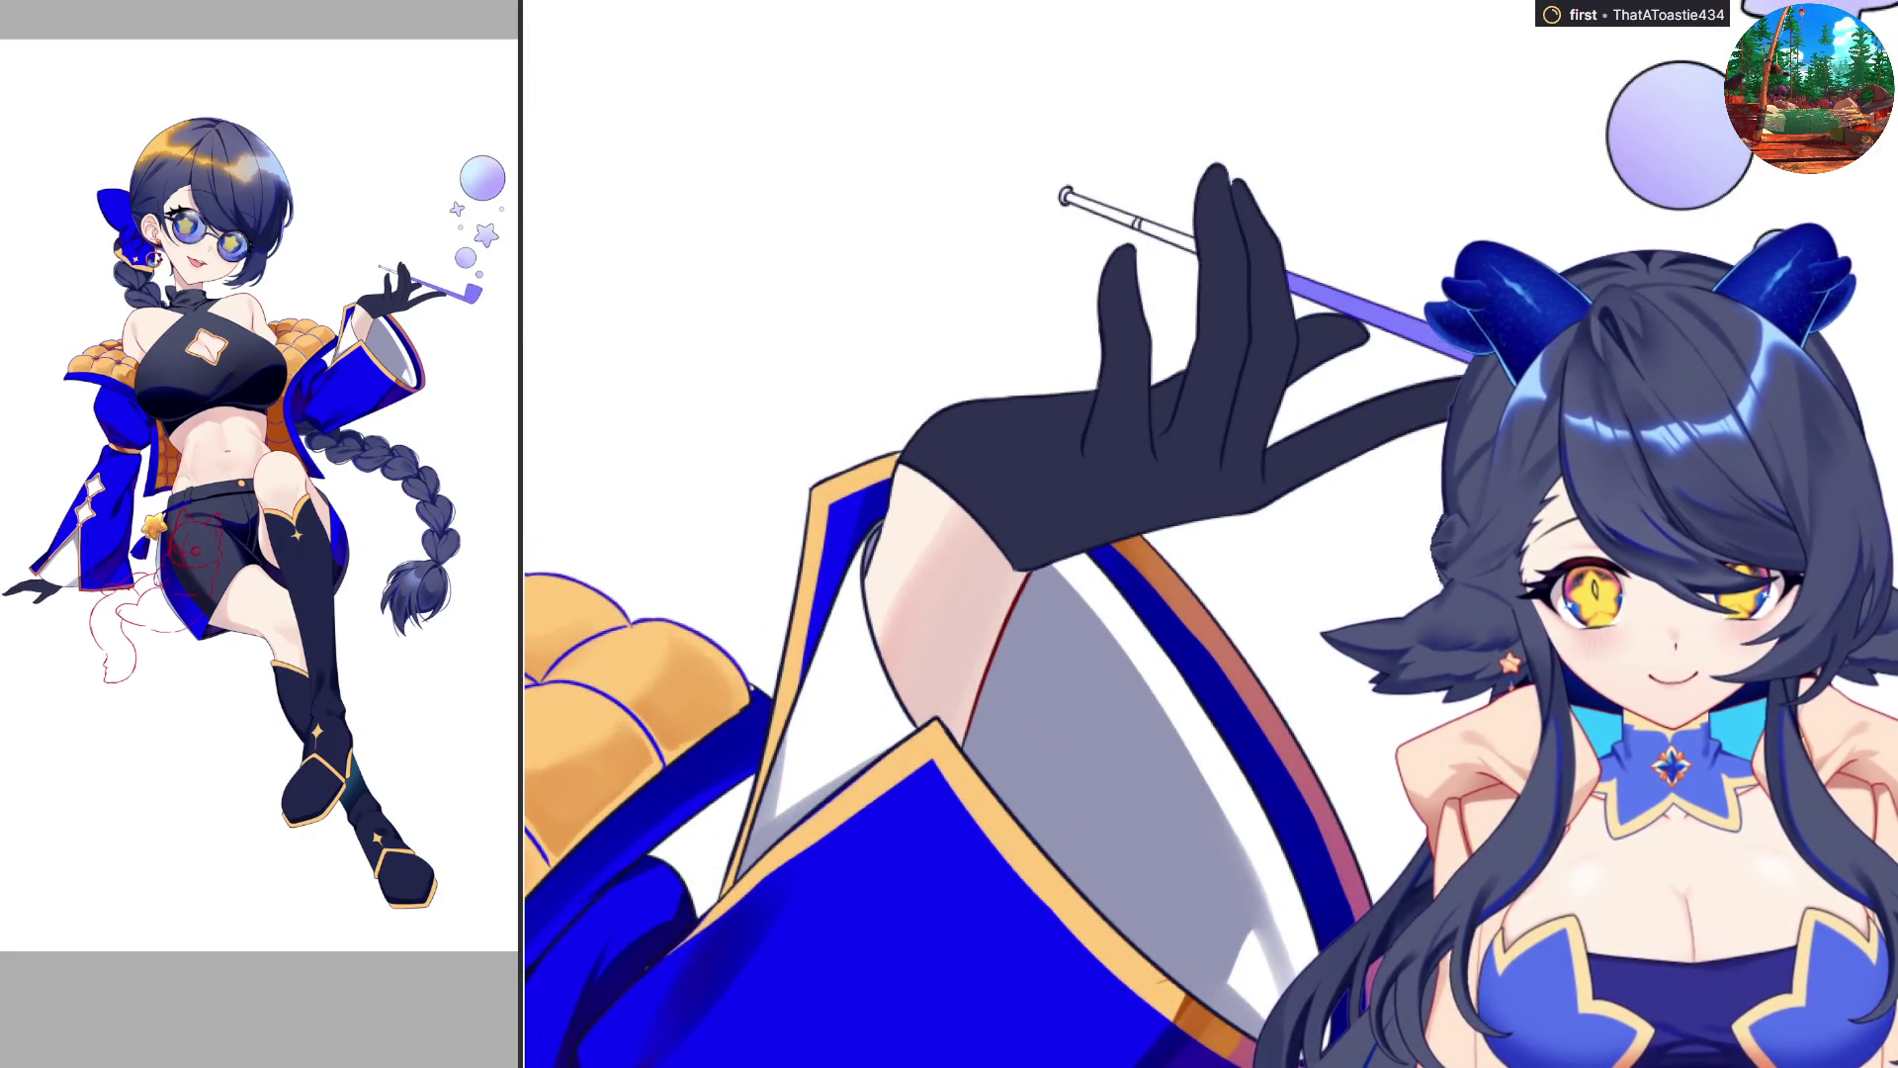
scroll(1120, 201, "up", 2)
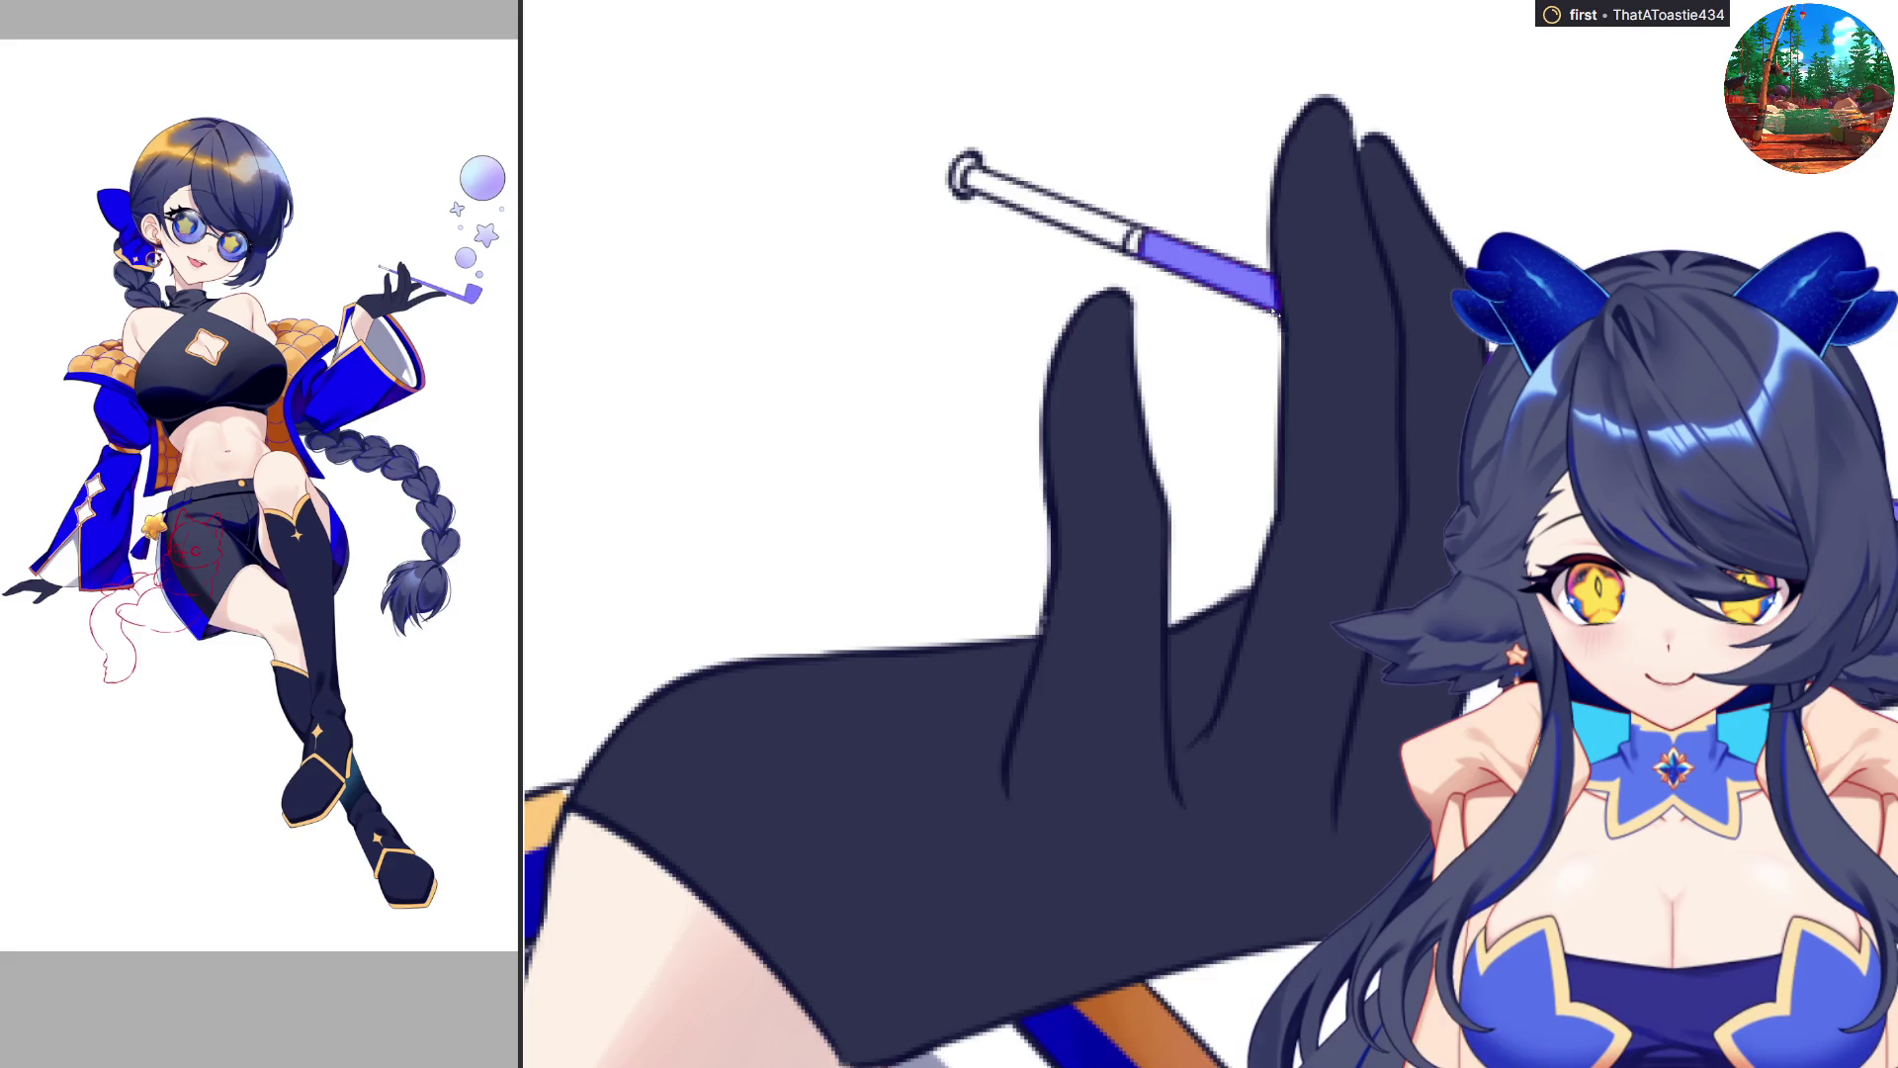
scroll(1424, 381, "down", 1)
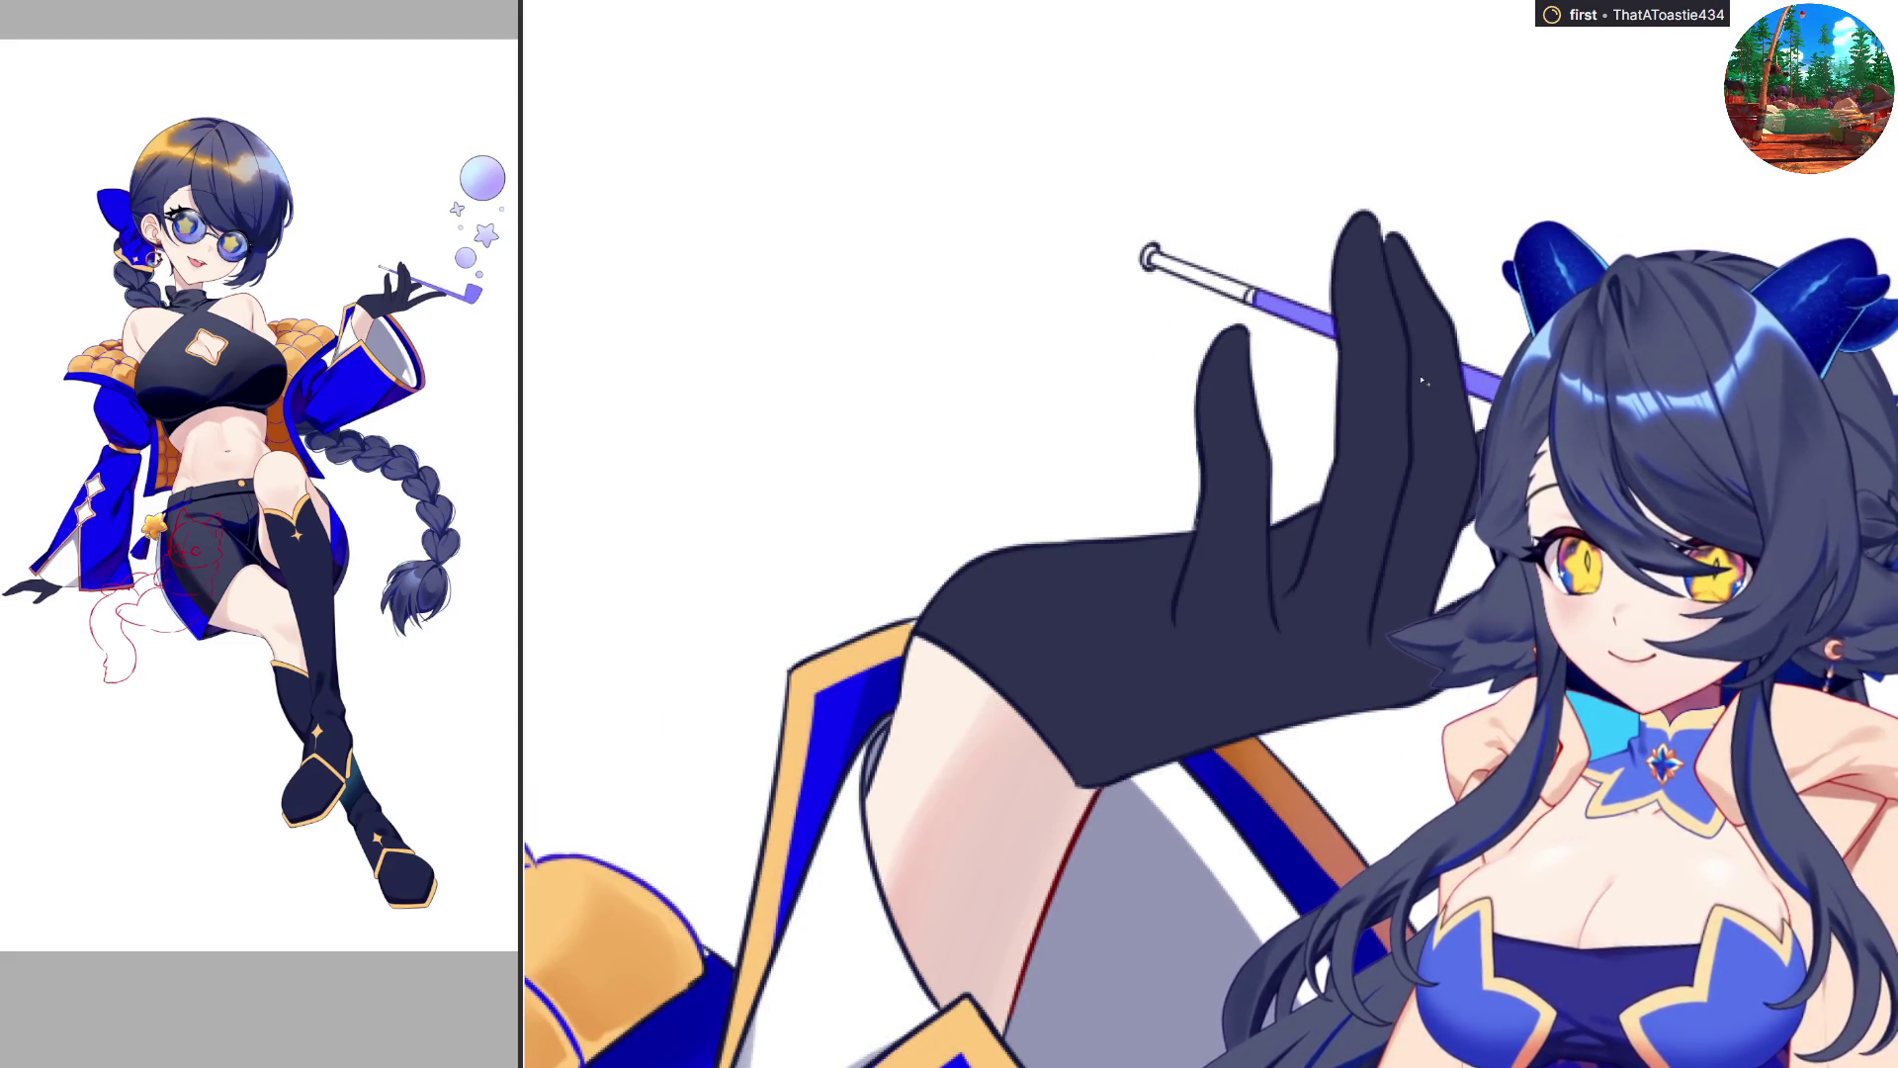
scroll(1192, 394, "down", 2)
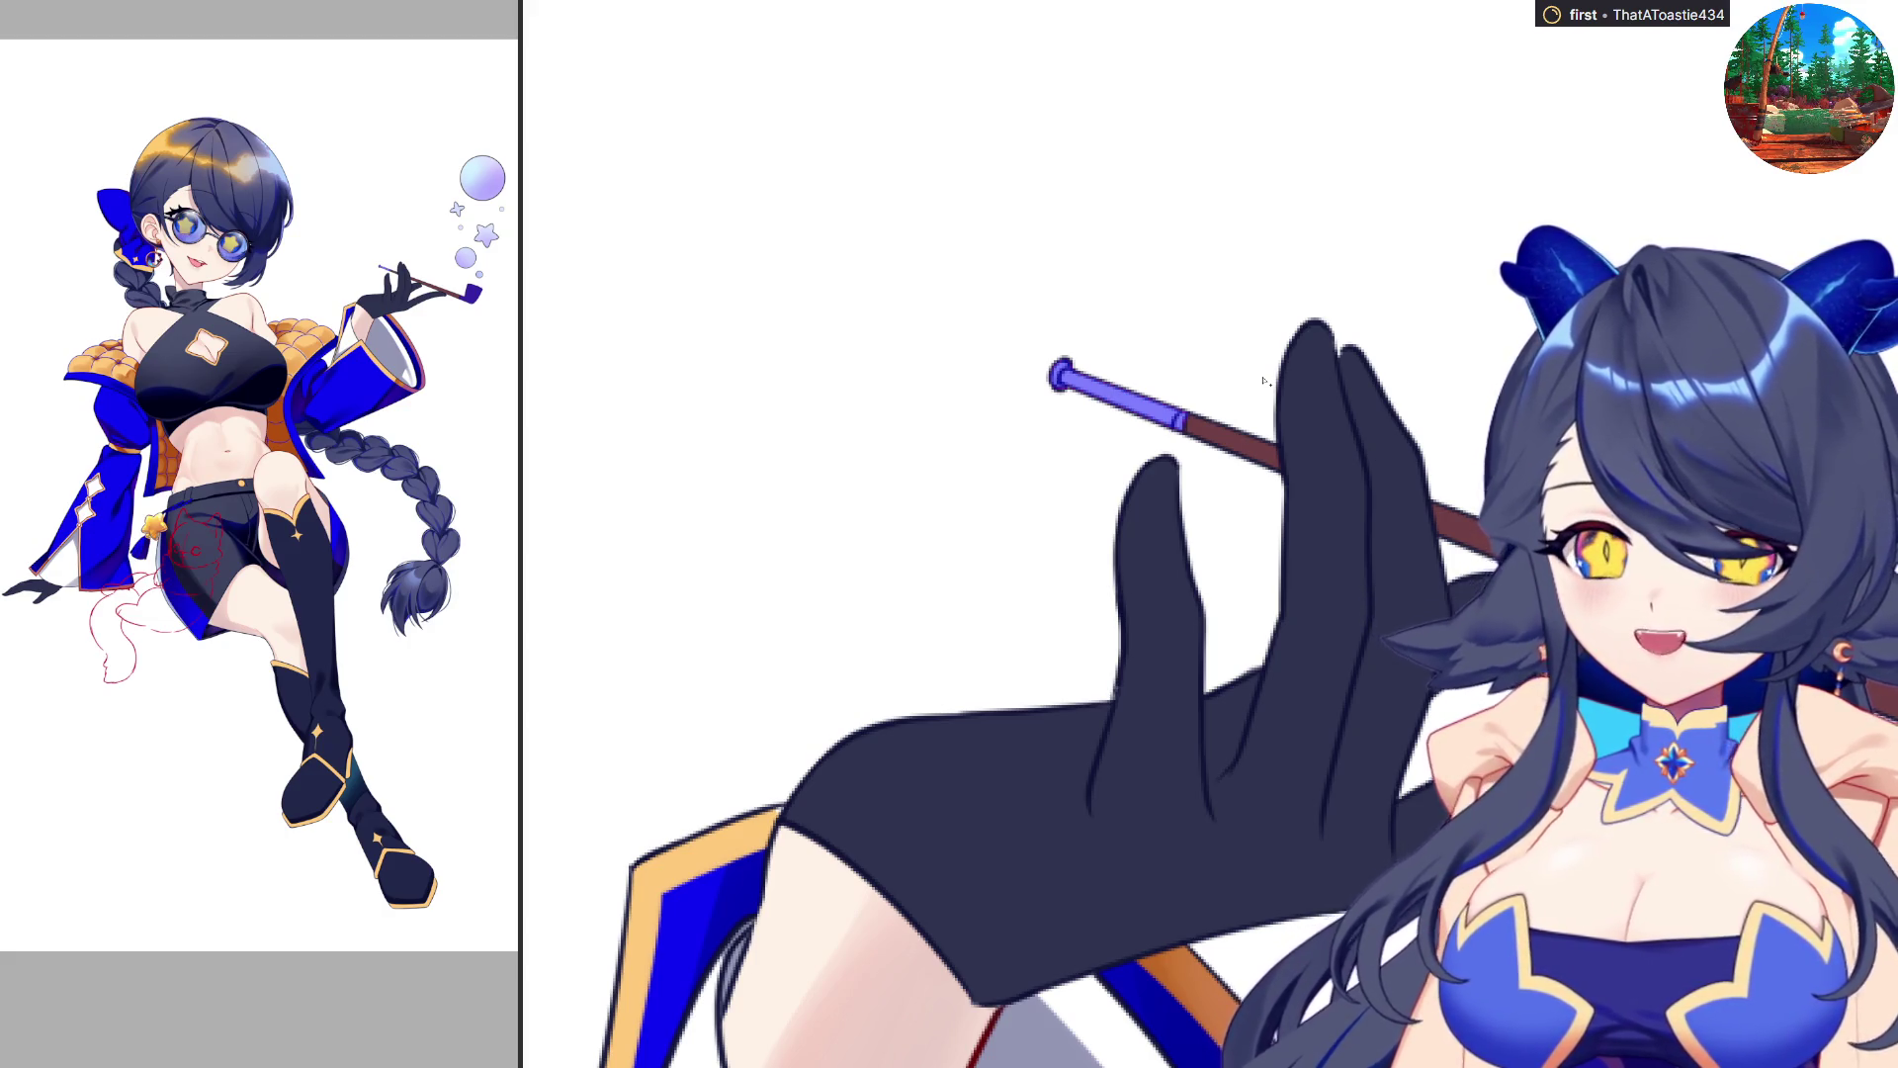
scroll(1205, 392, "down", 3)
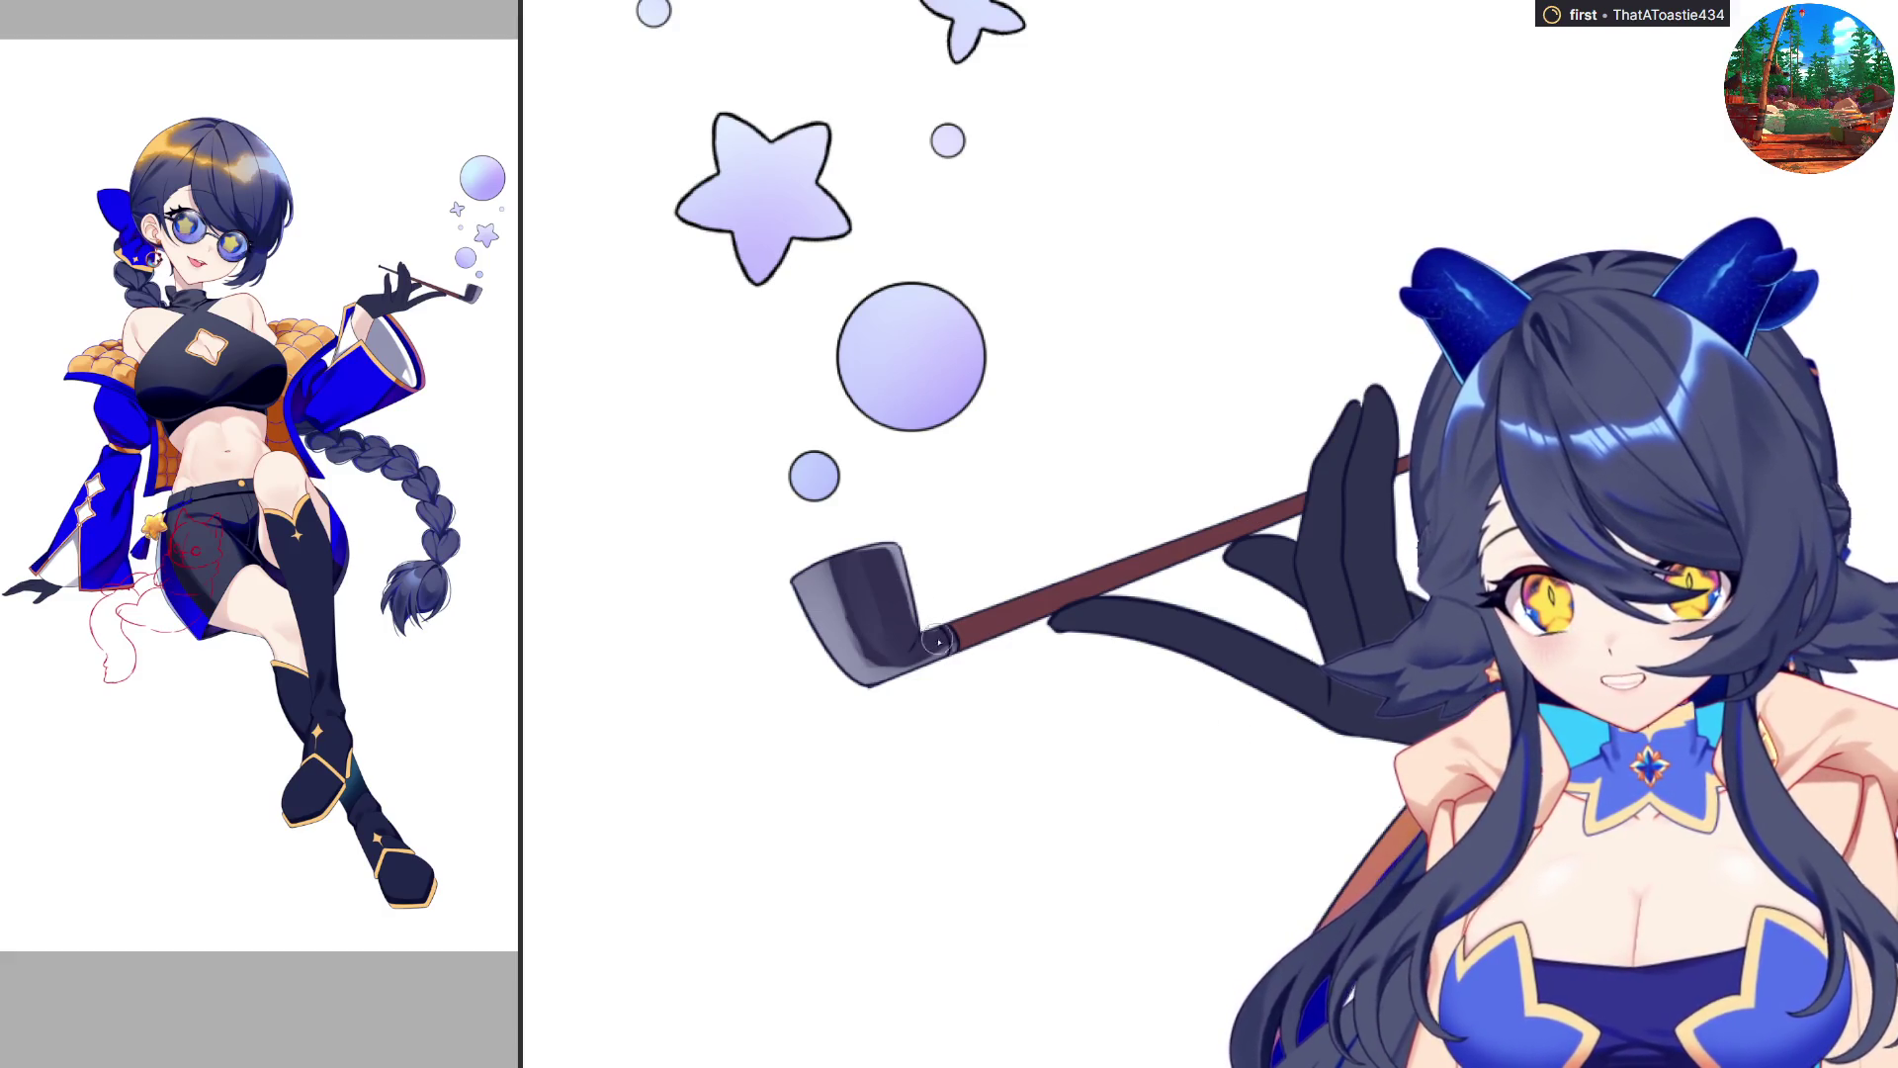
Mirror the canvas horizontally with H to inspect the gloved hand and pipe stem.
key("h")
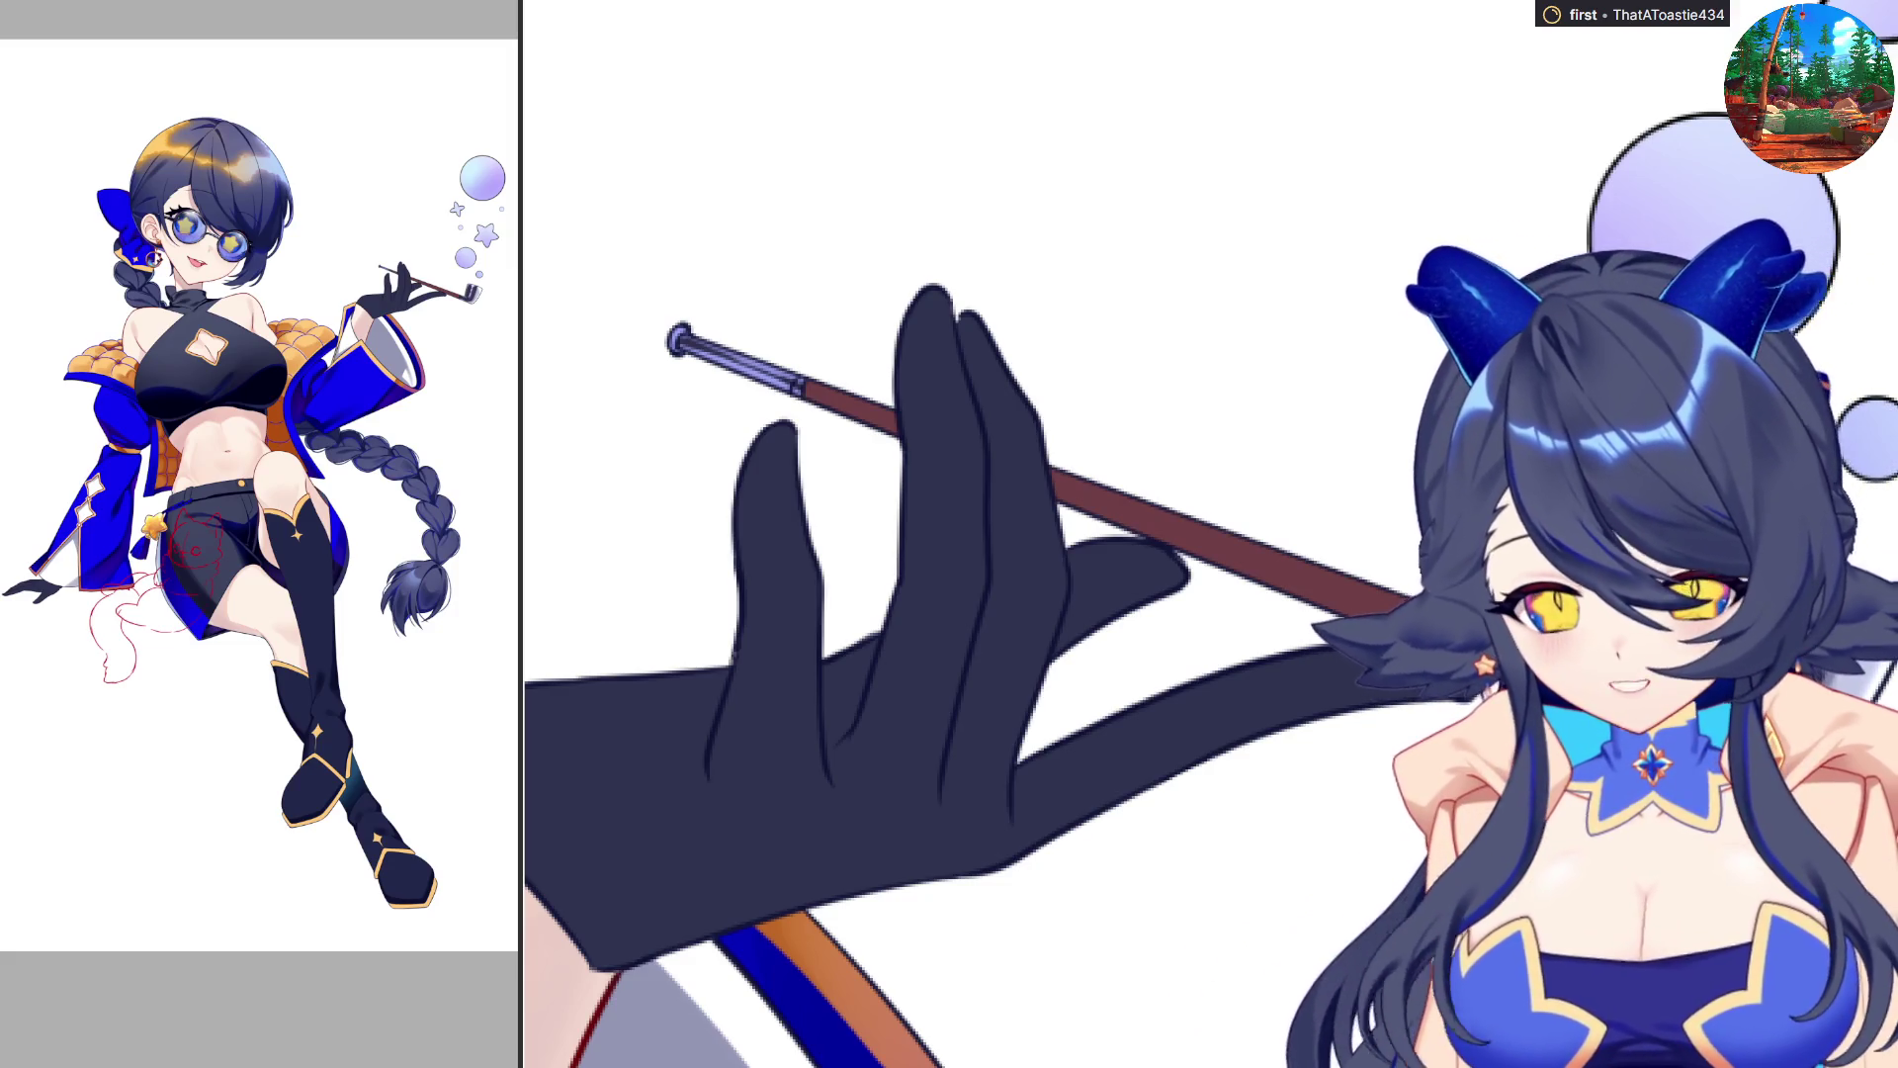
scroll(1385, 613, "down", 2)
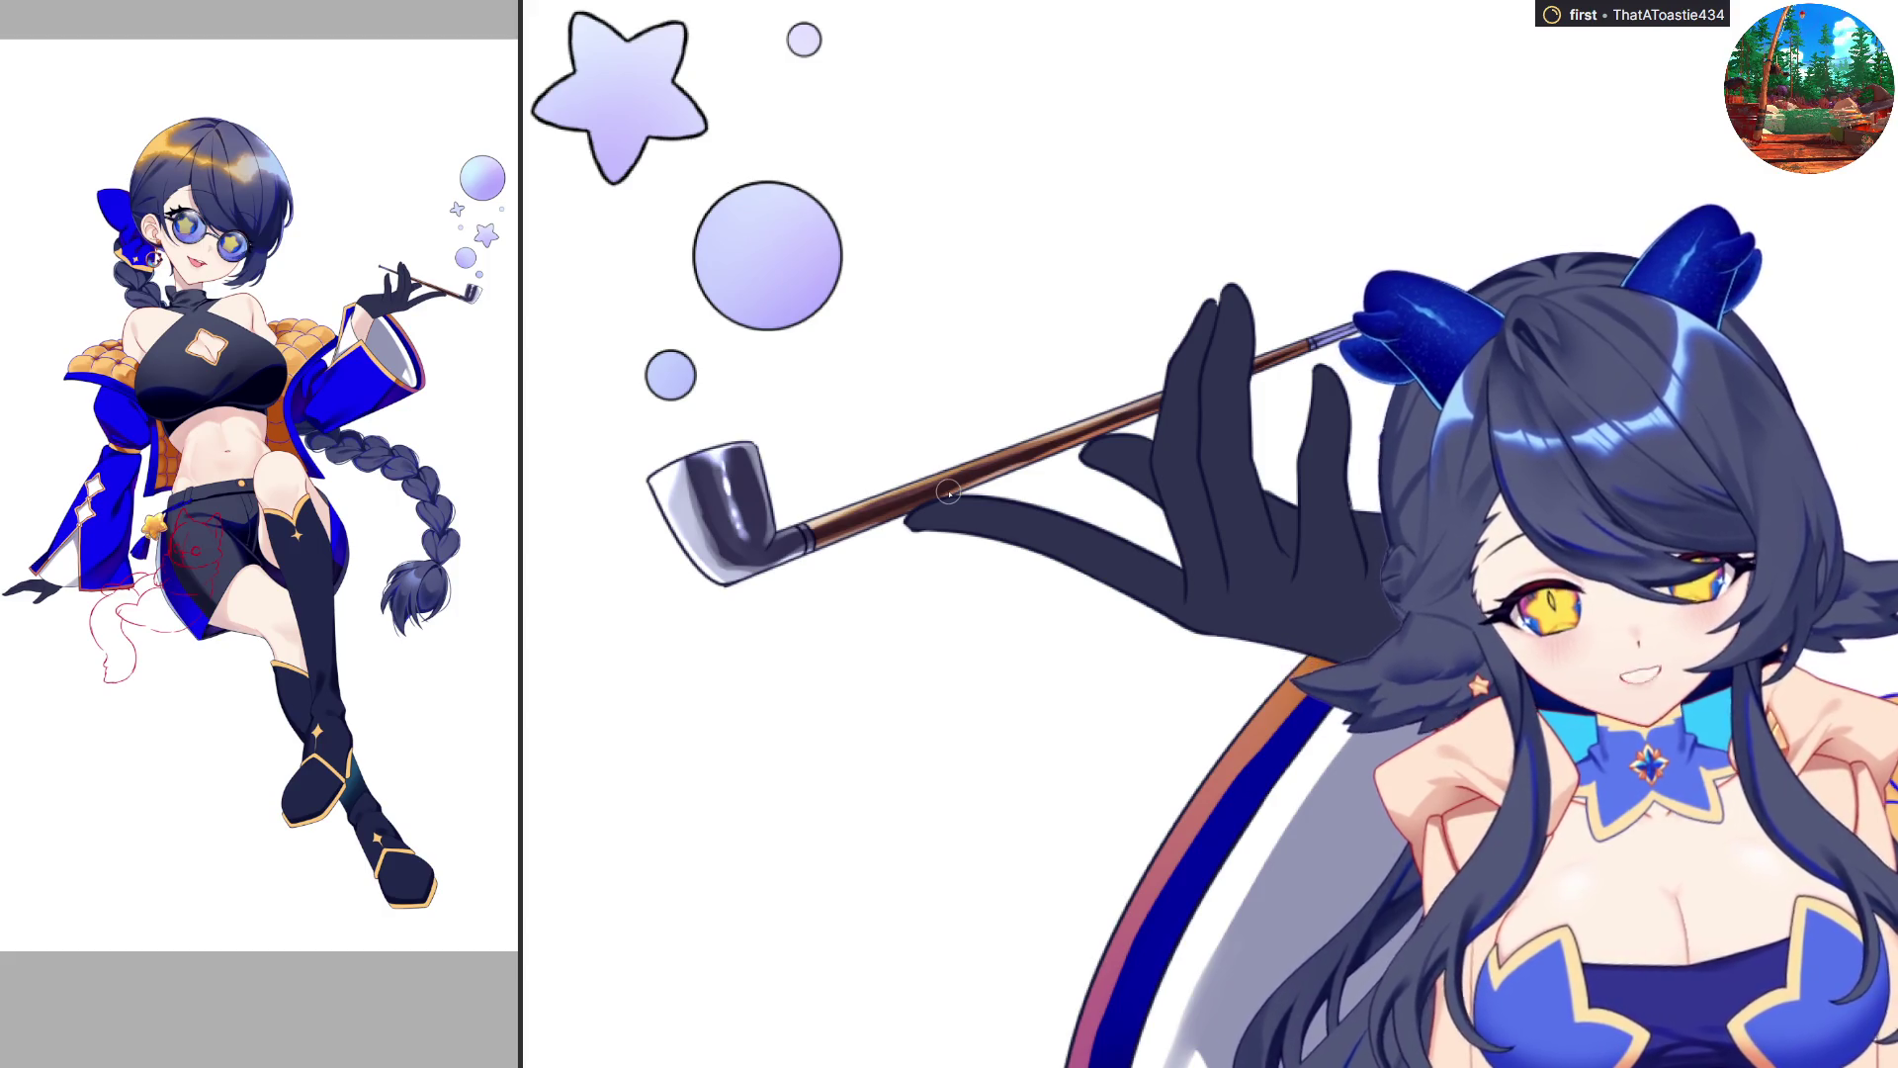
Paint darker navy shading along the glove's lower edge and finger.
left_click_drag(1189, 614, 1313, 593)
left_click_drag(1305, 463, 1323, 568)
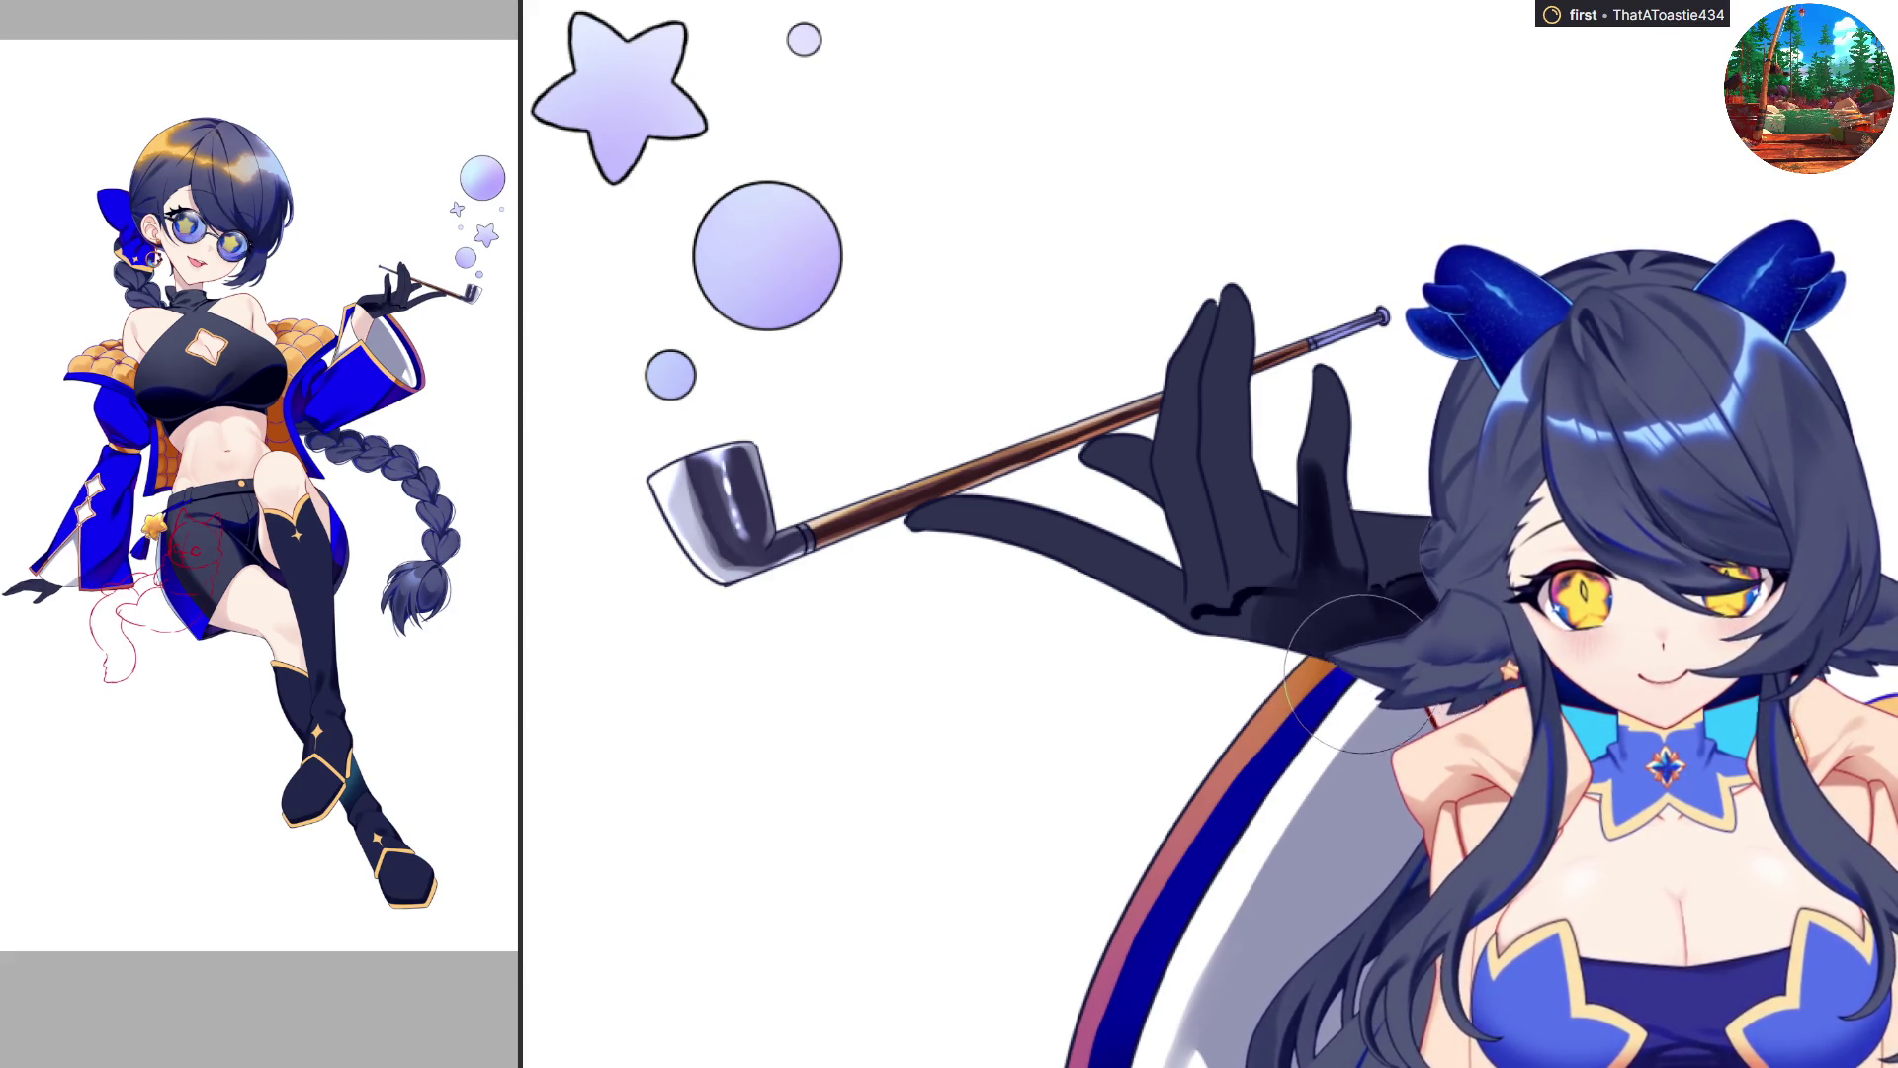
Deepen the shadow on the glove's palm, mirroring the view with M to compare.
key("m")
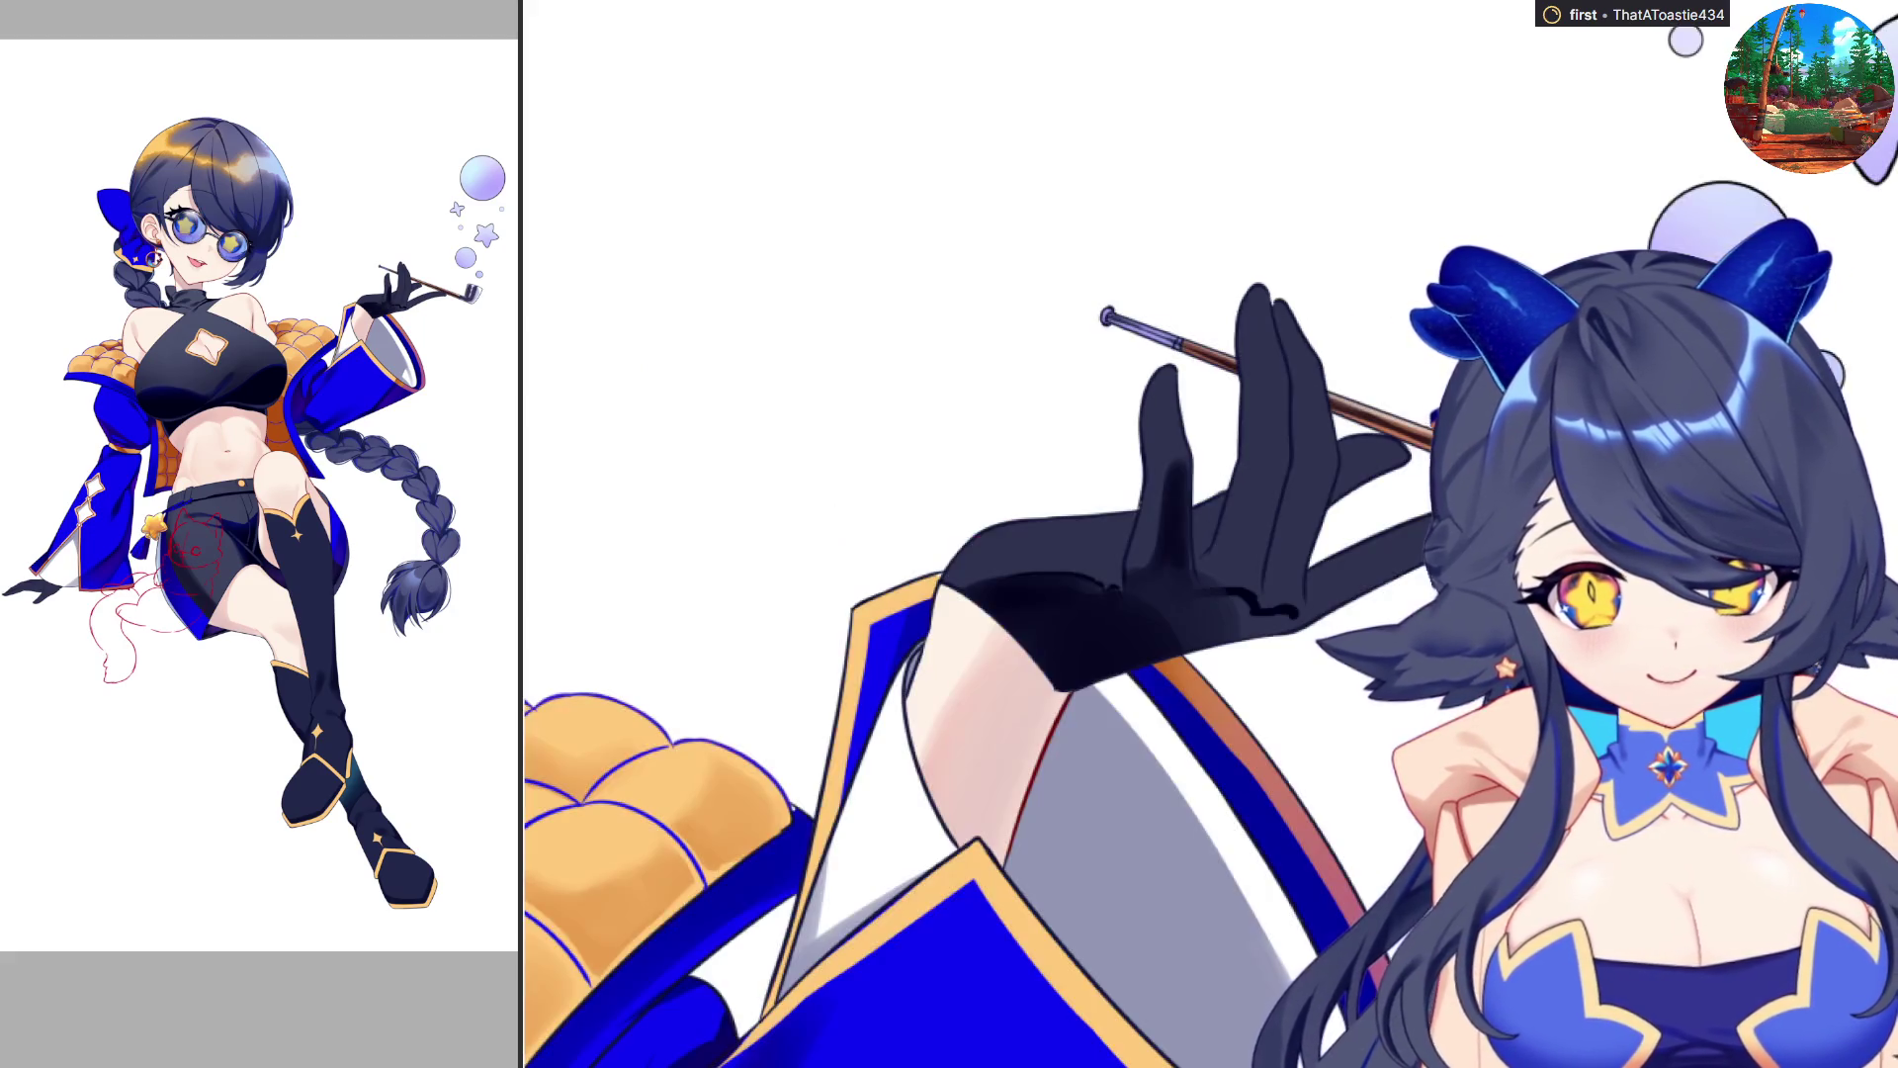
left_click_drag(1162, 586, 1231, 633)
key("m")
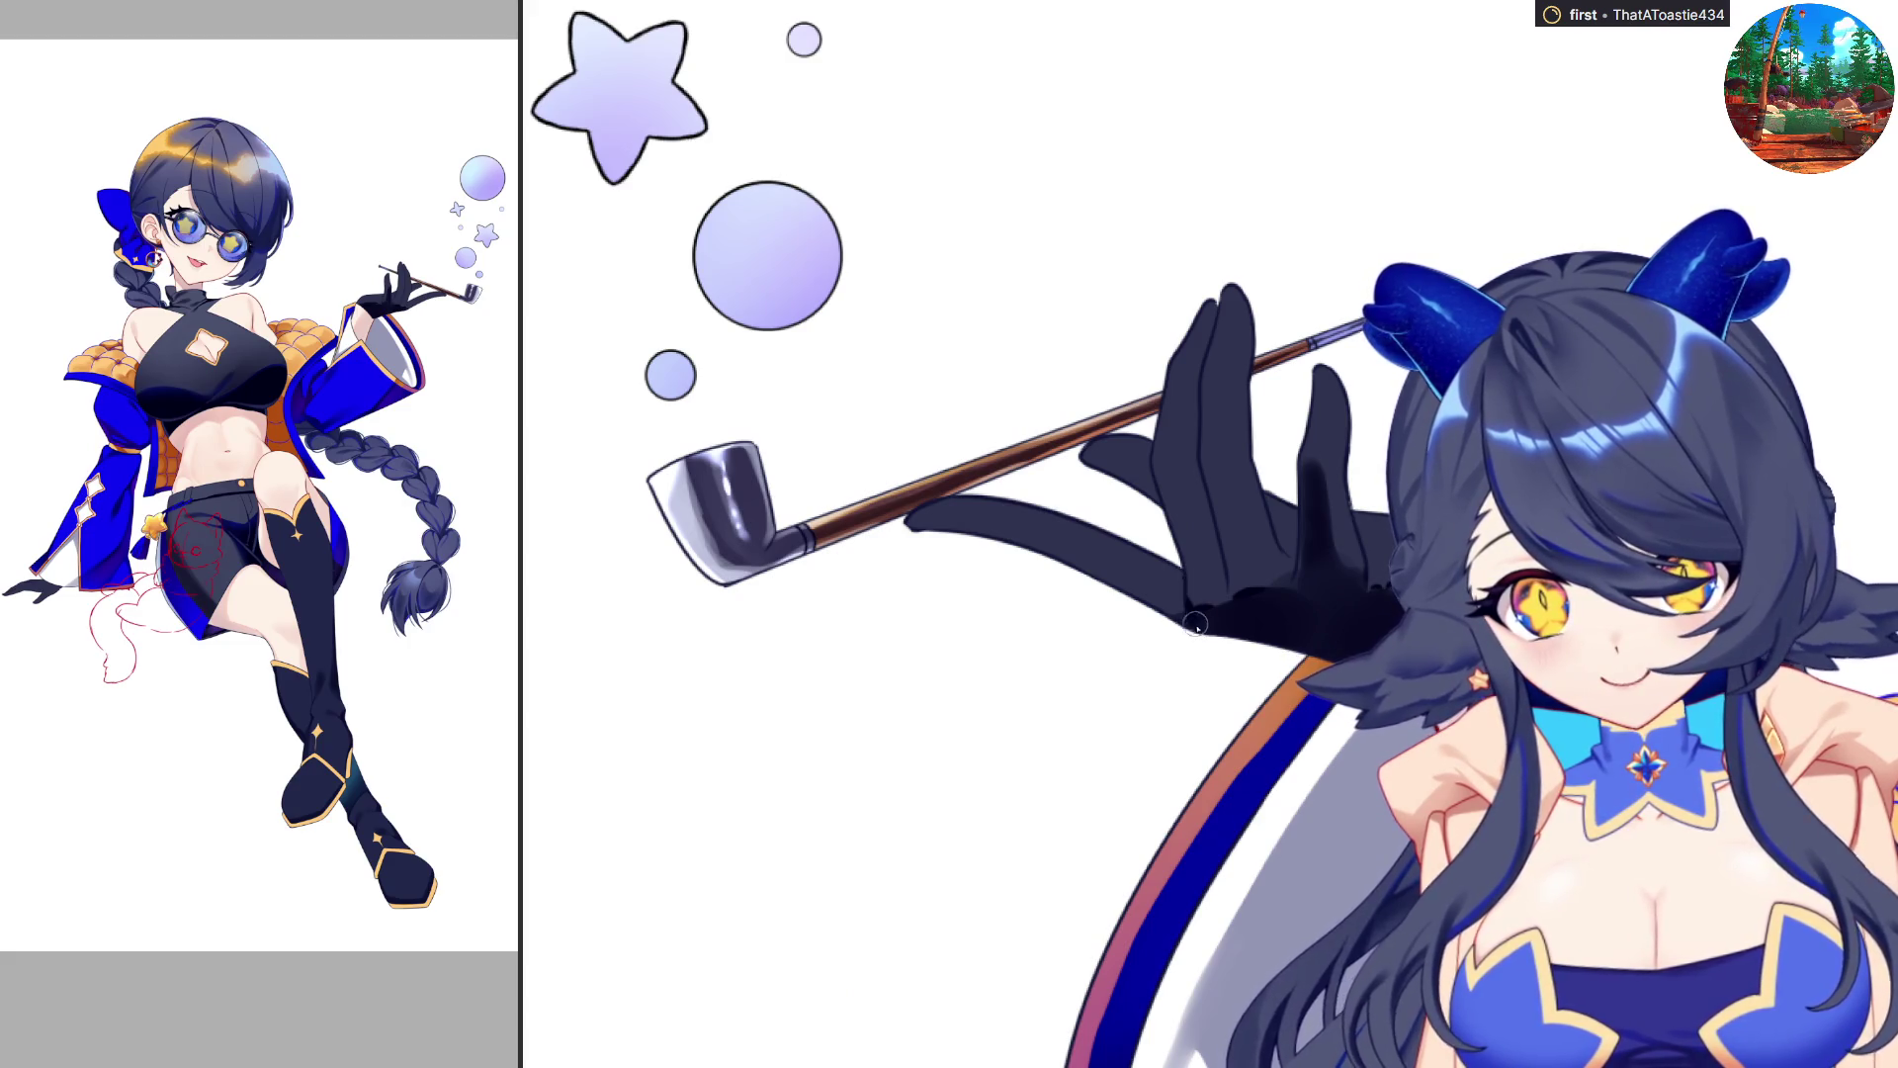
key("m")
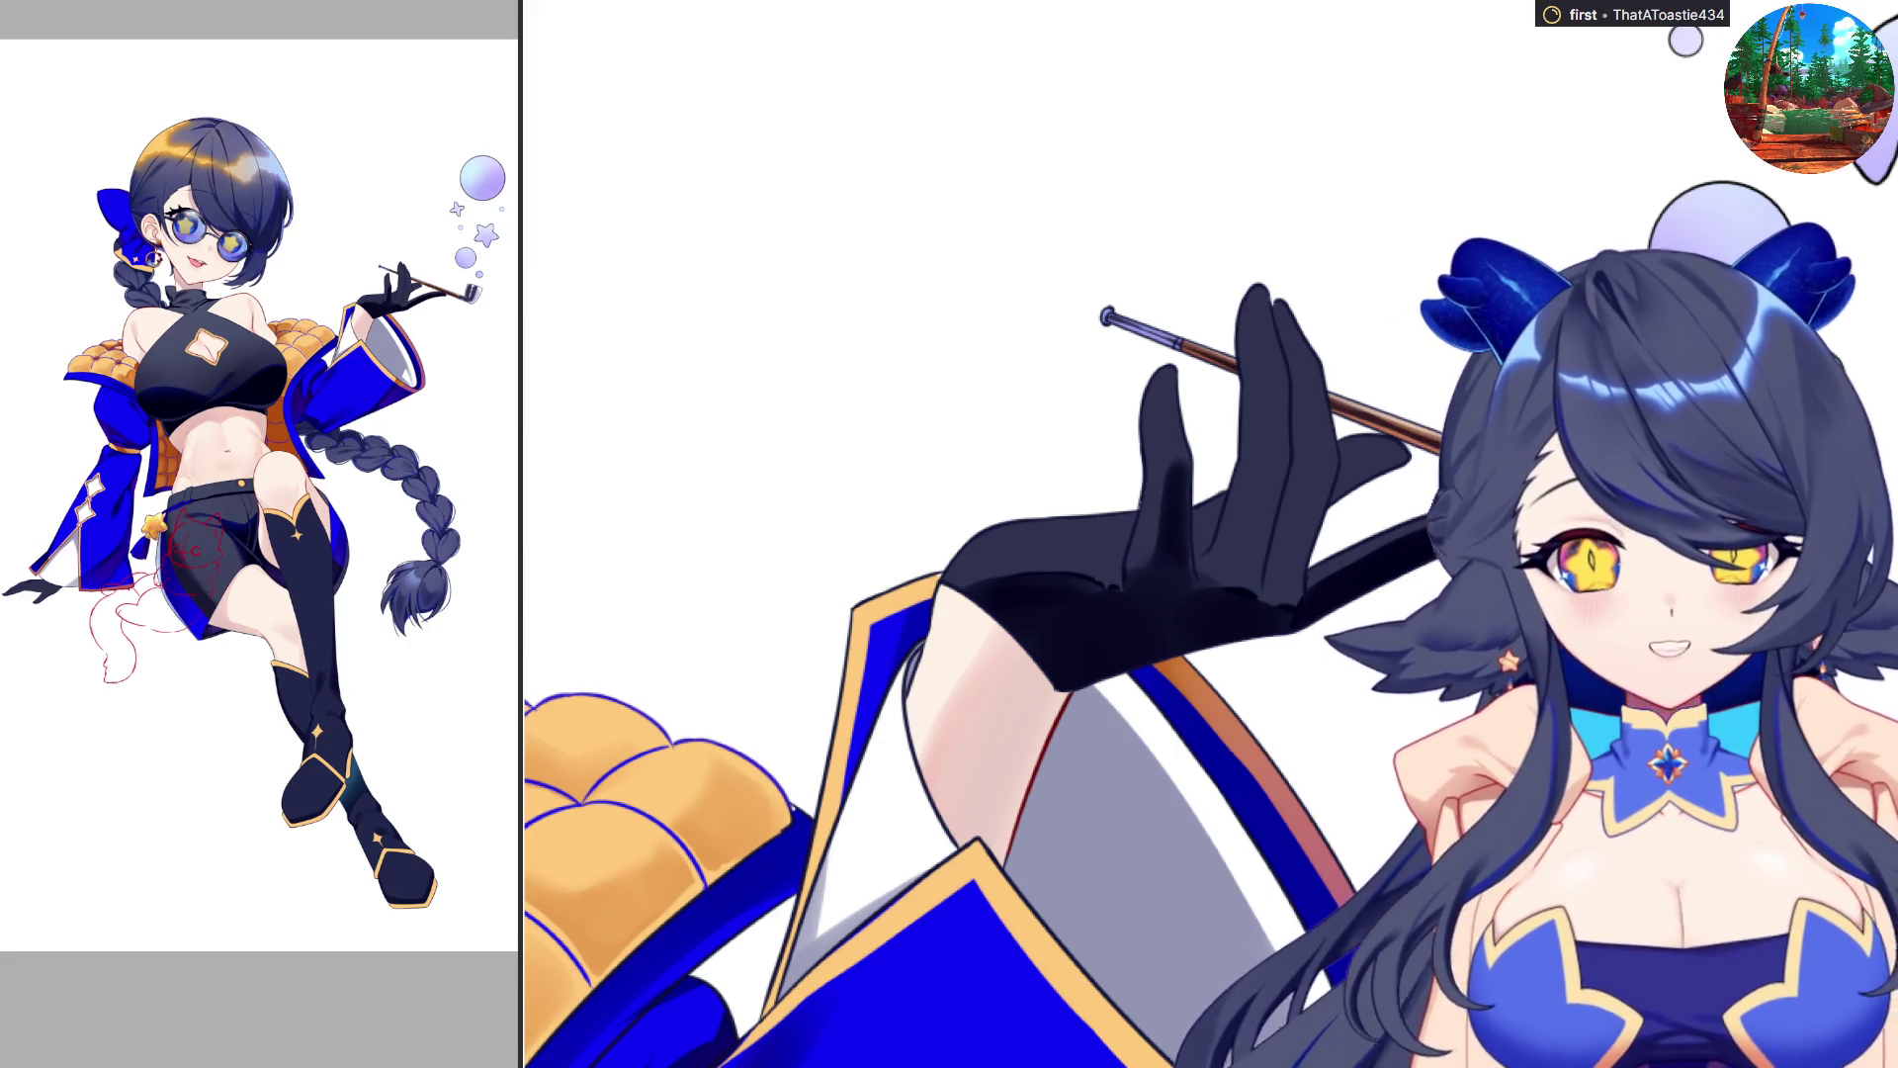
key("m")
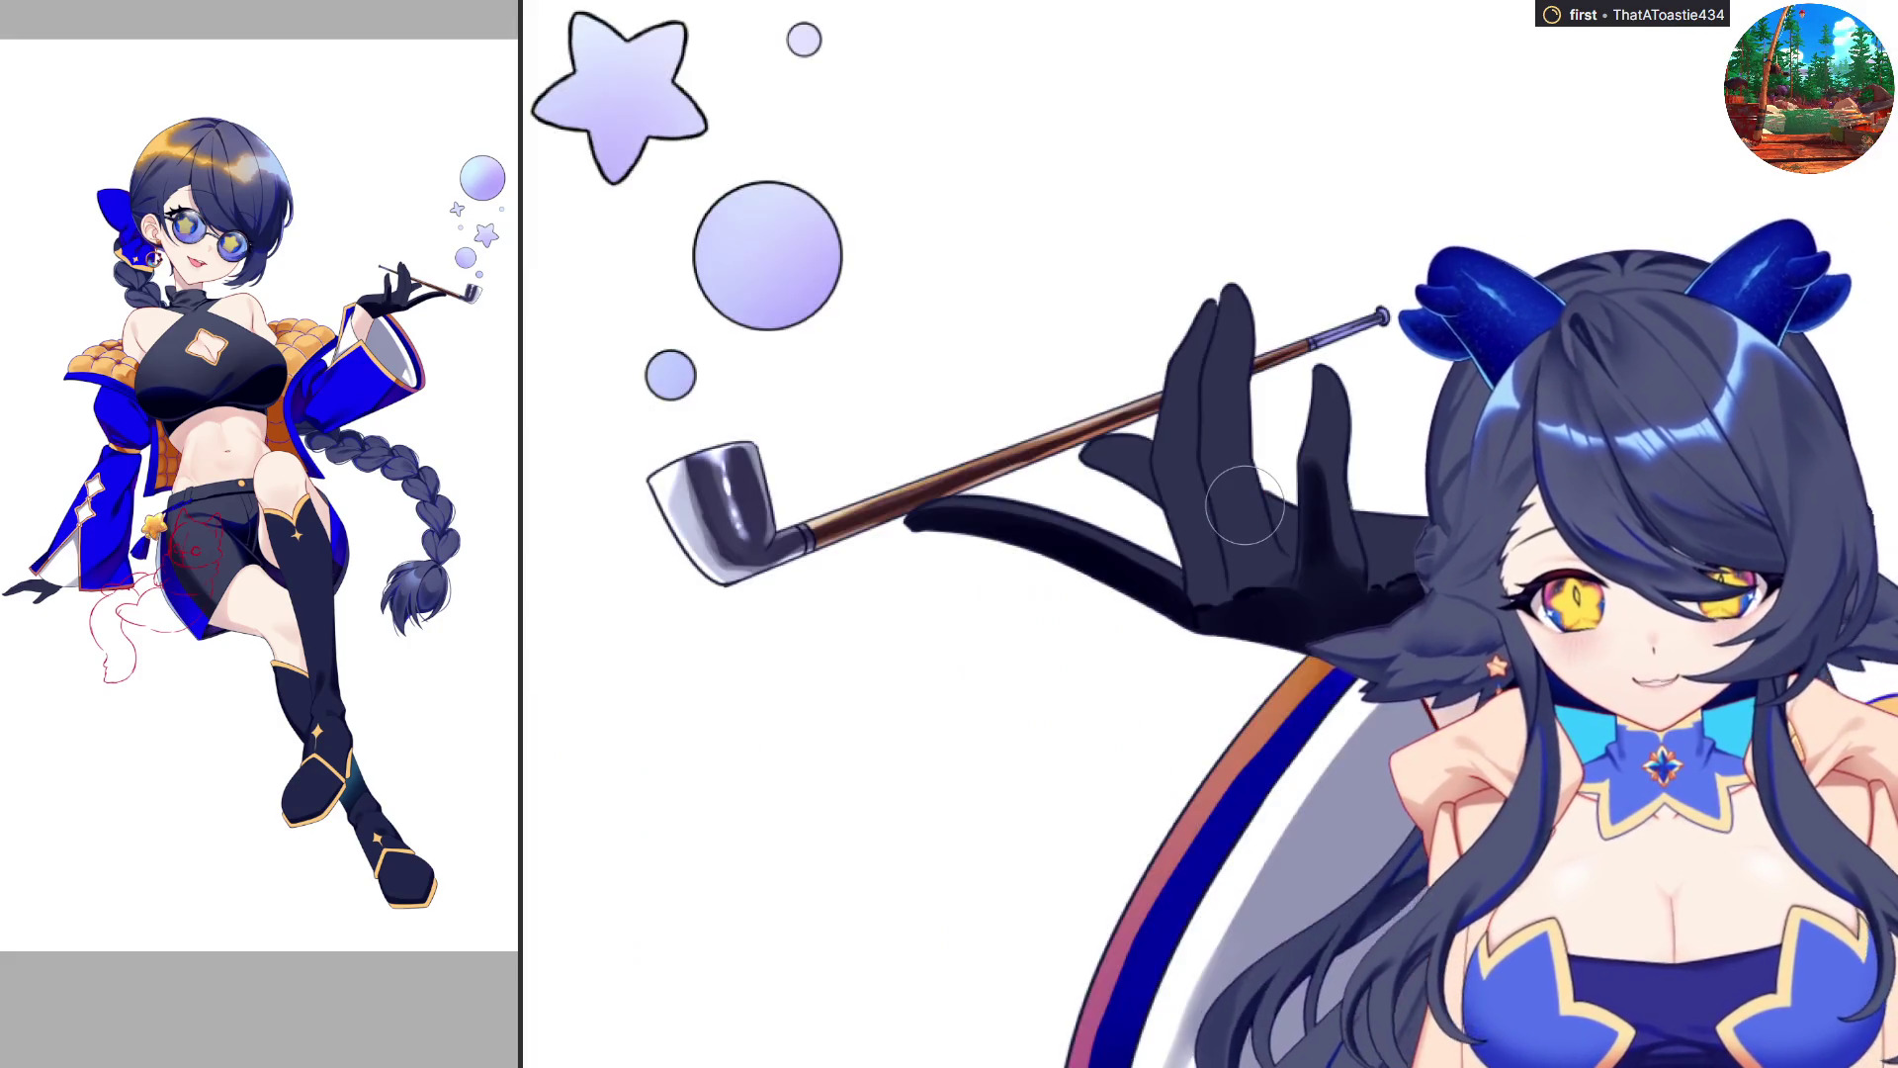
Fine-tune the brush size with [ and ] for detailed shading.
key("bracketleft")
key("bracketleft")
key("bracketleft")
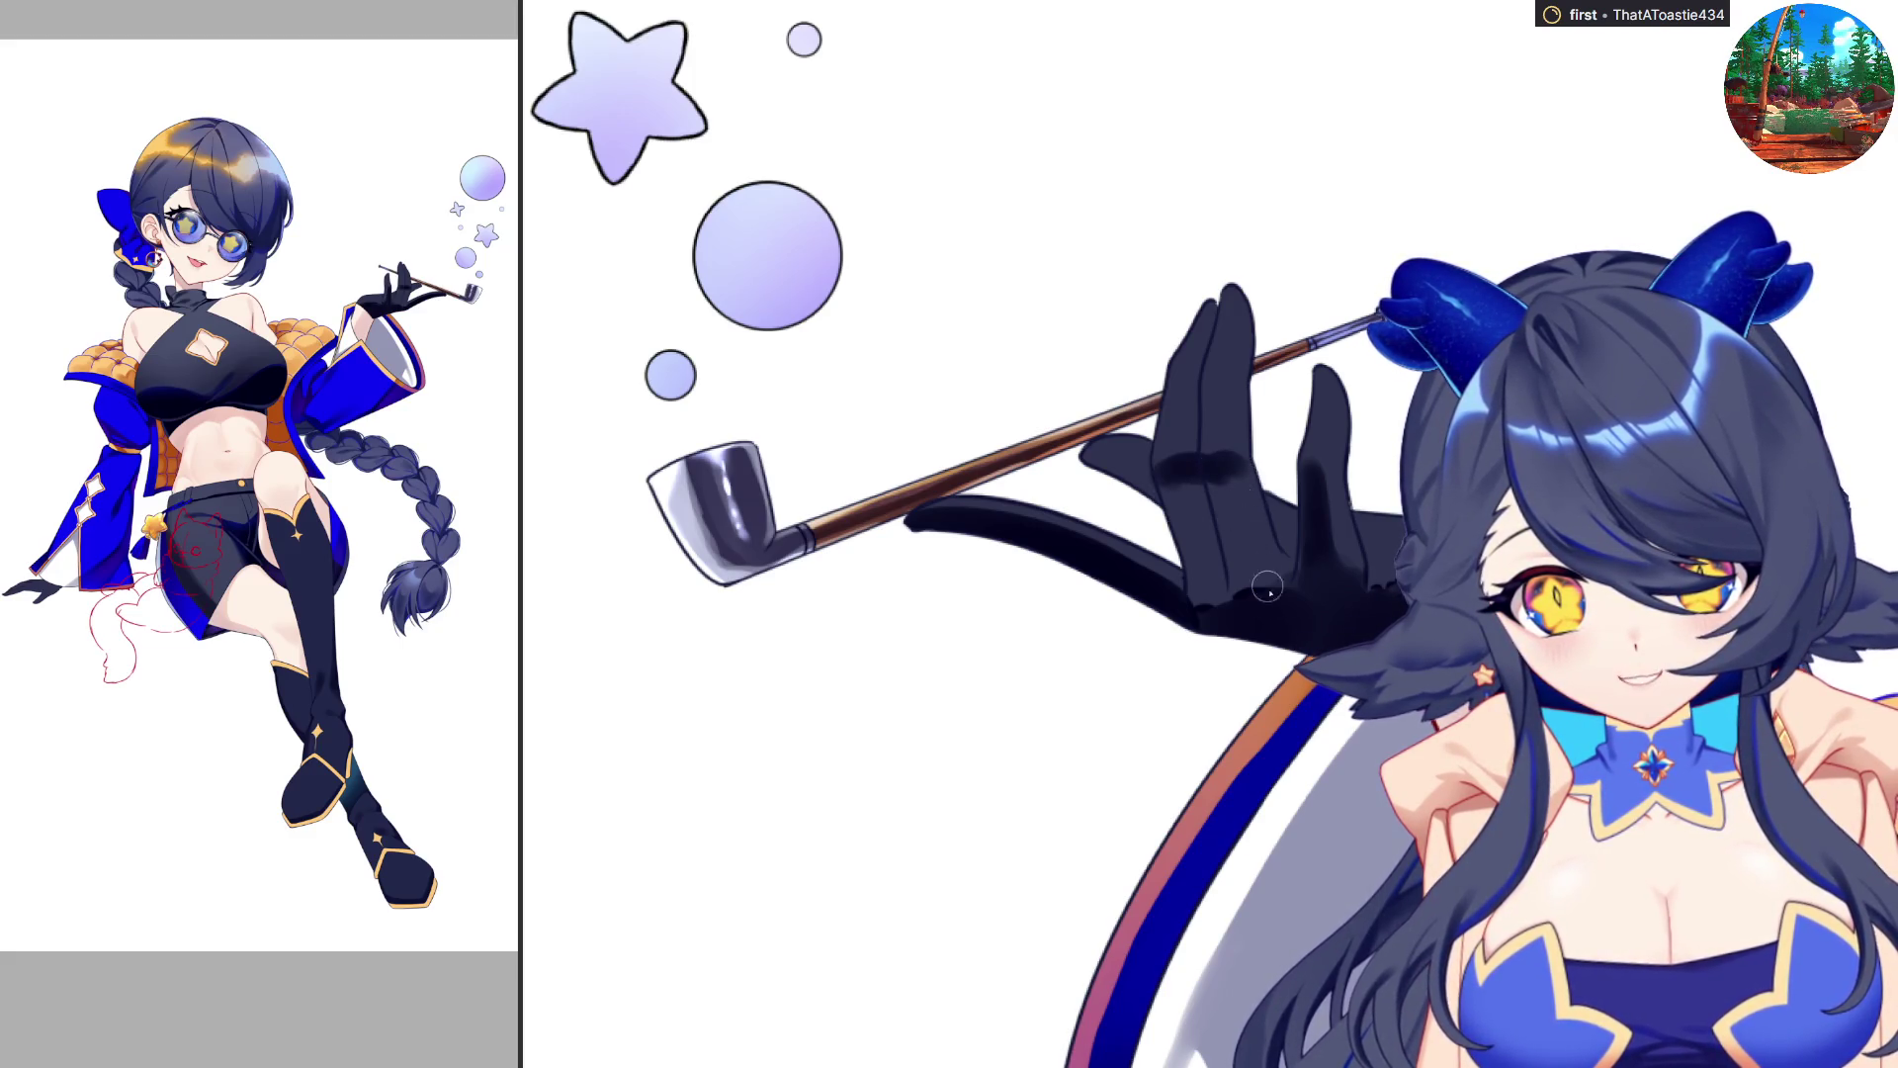
key("bracketright")
key("bracketright")
key("bracketright")
key("bracketleft")
key("bracketleft")
key("bracketleft")
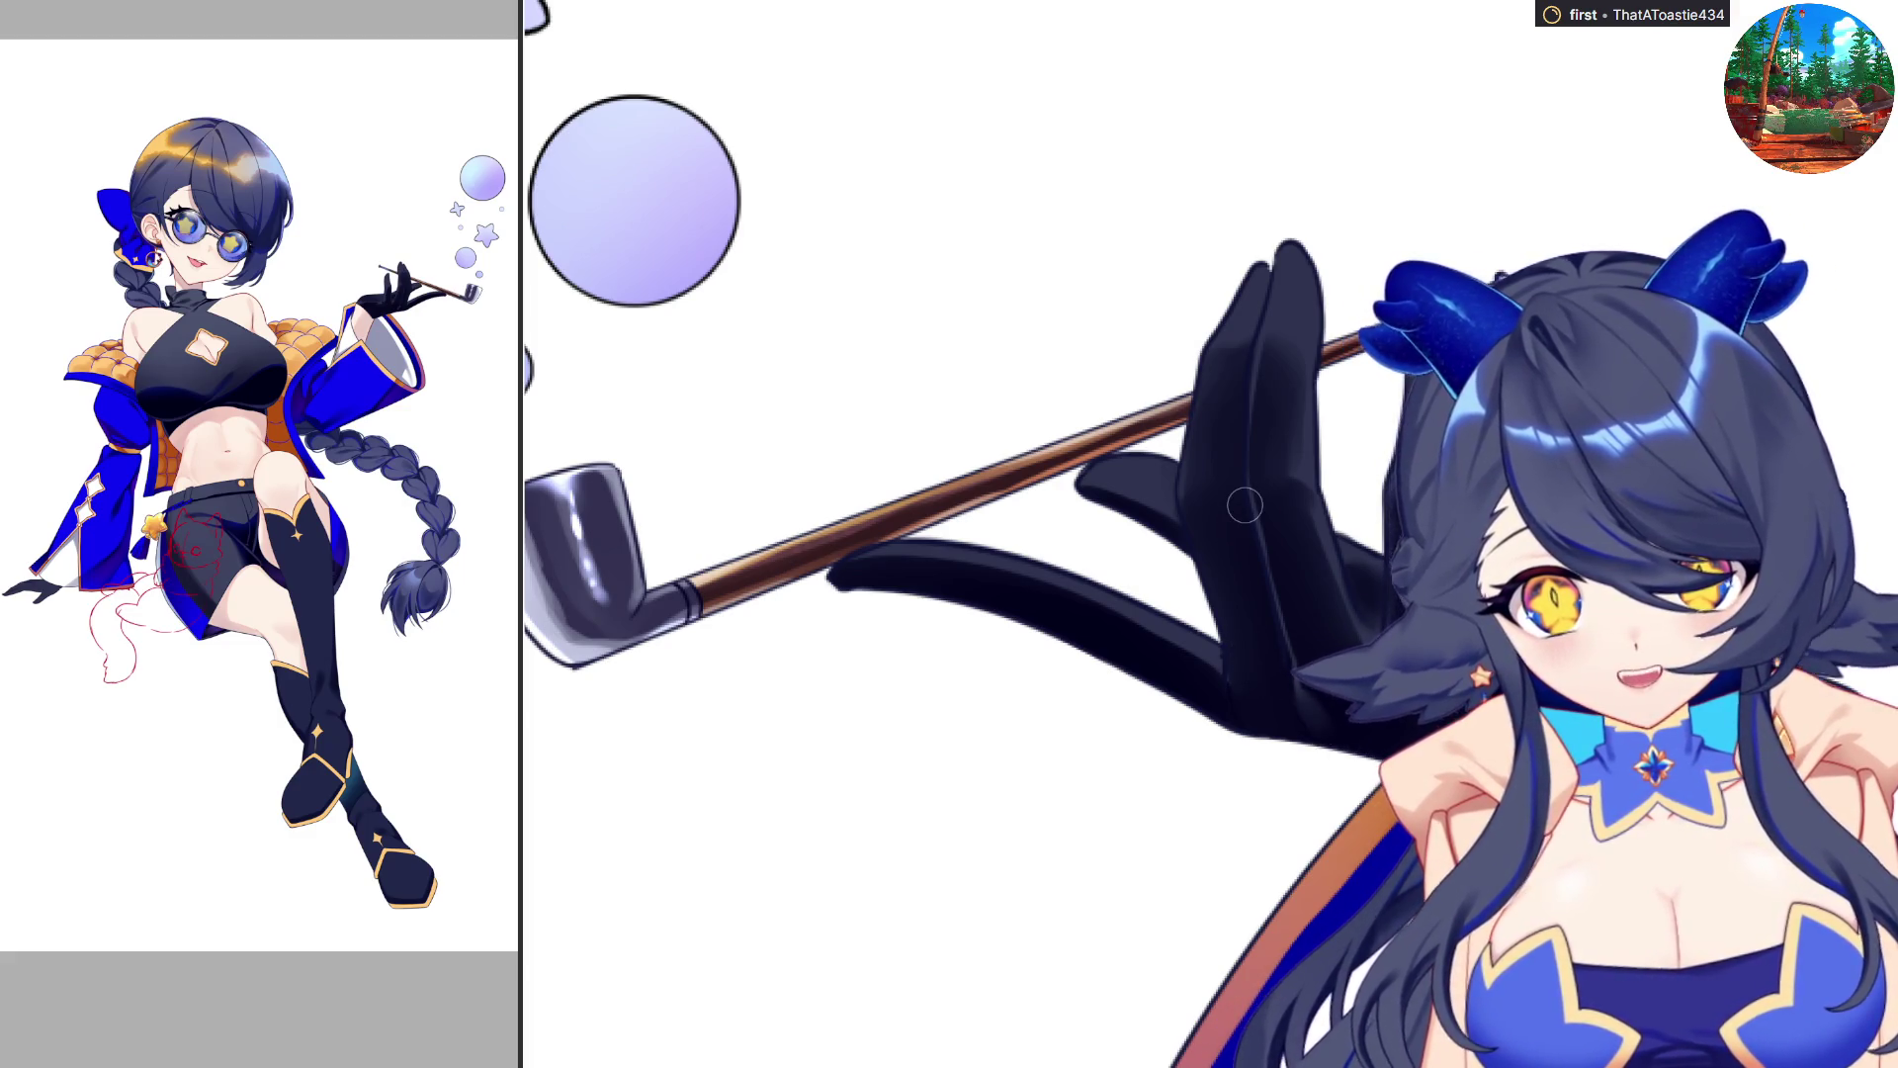
key("m")
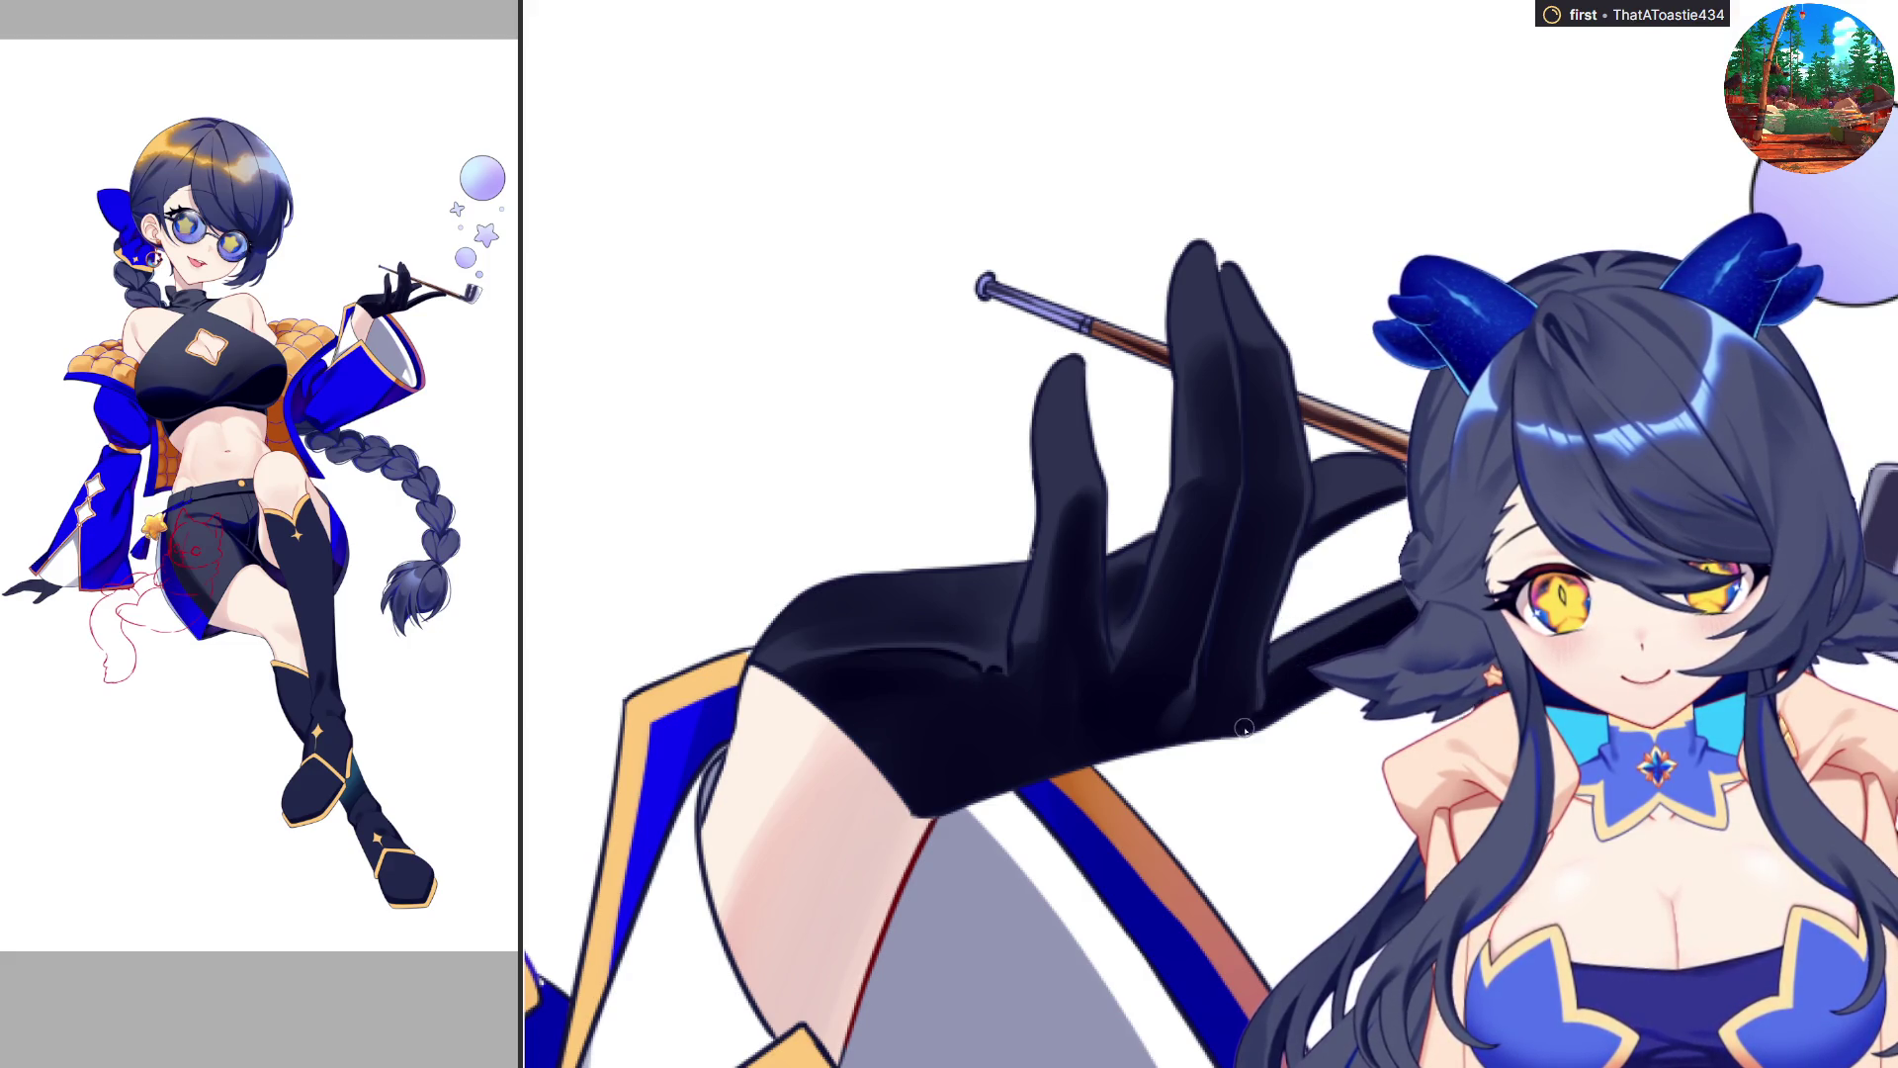
key("h")
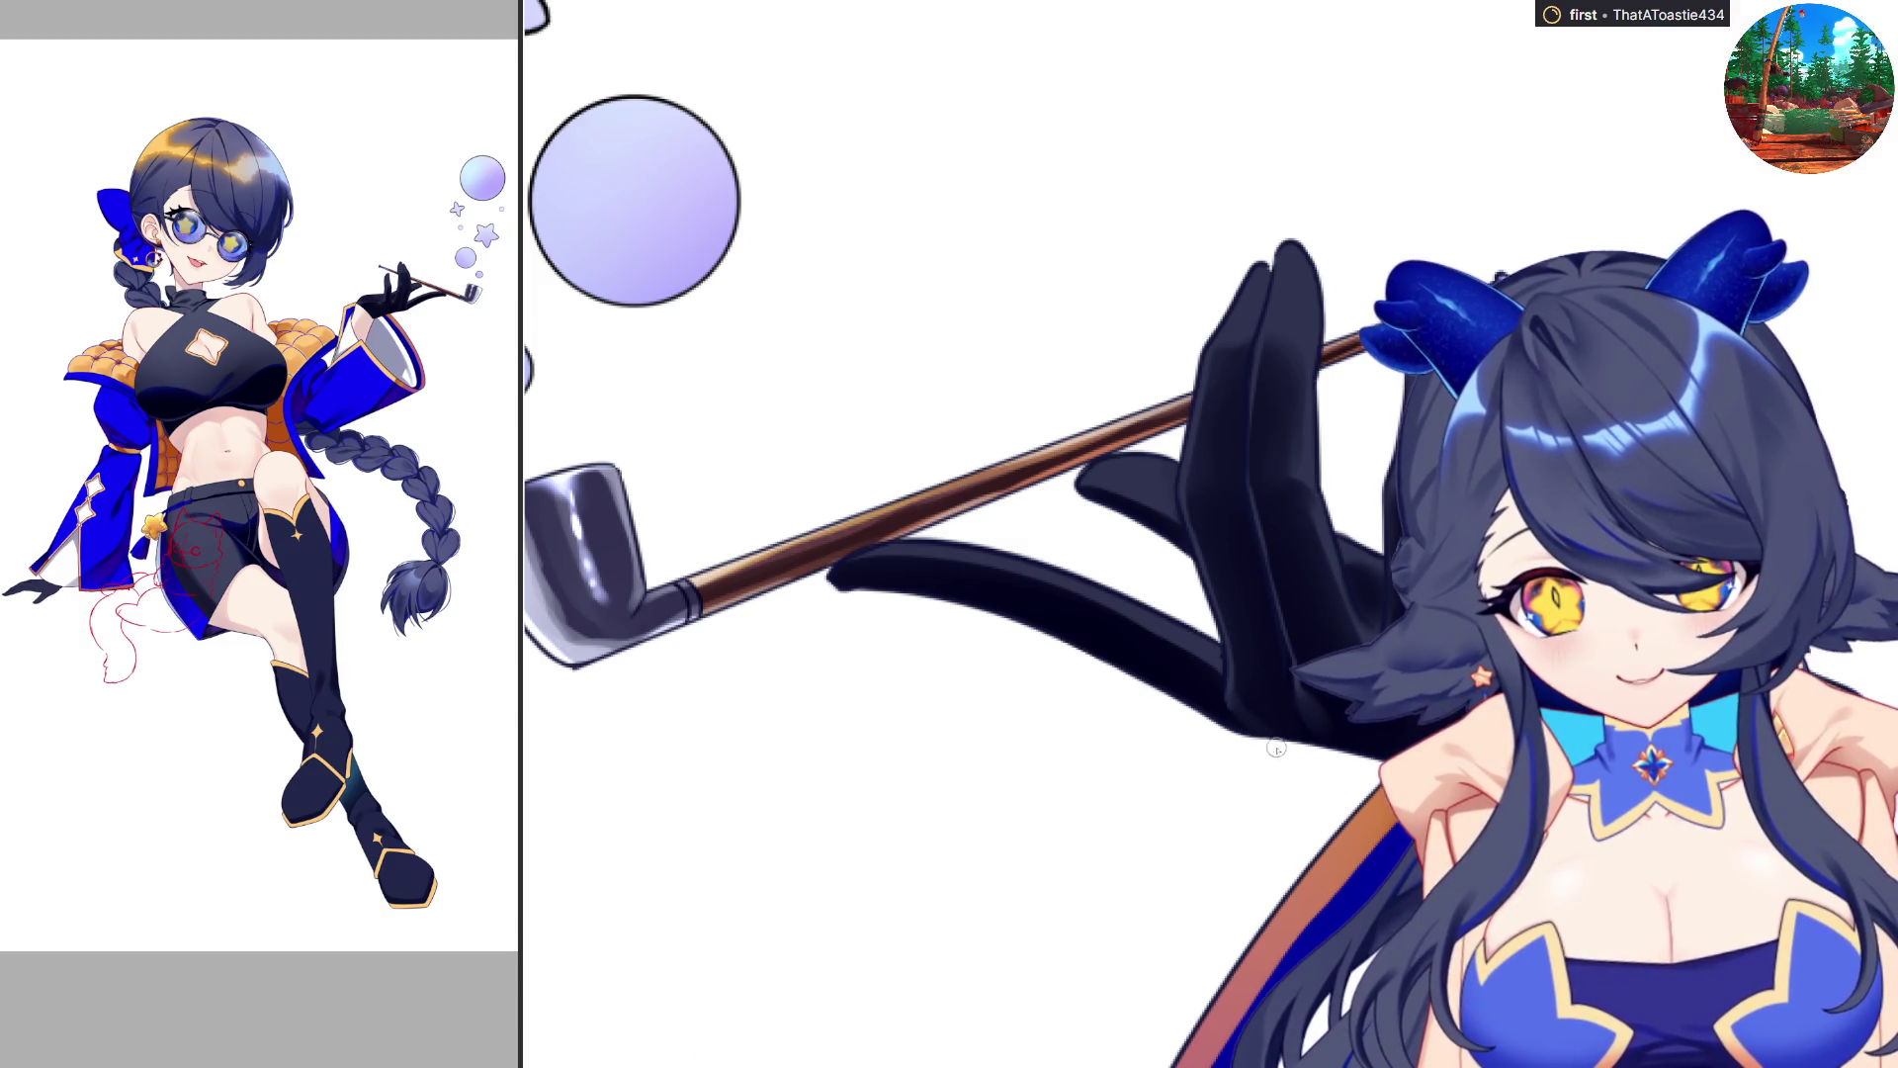
key("h")
key("h")
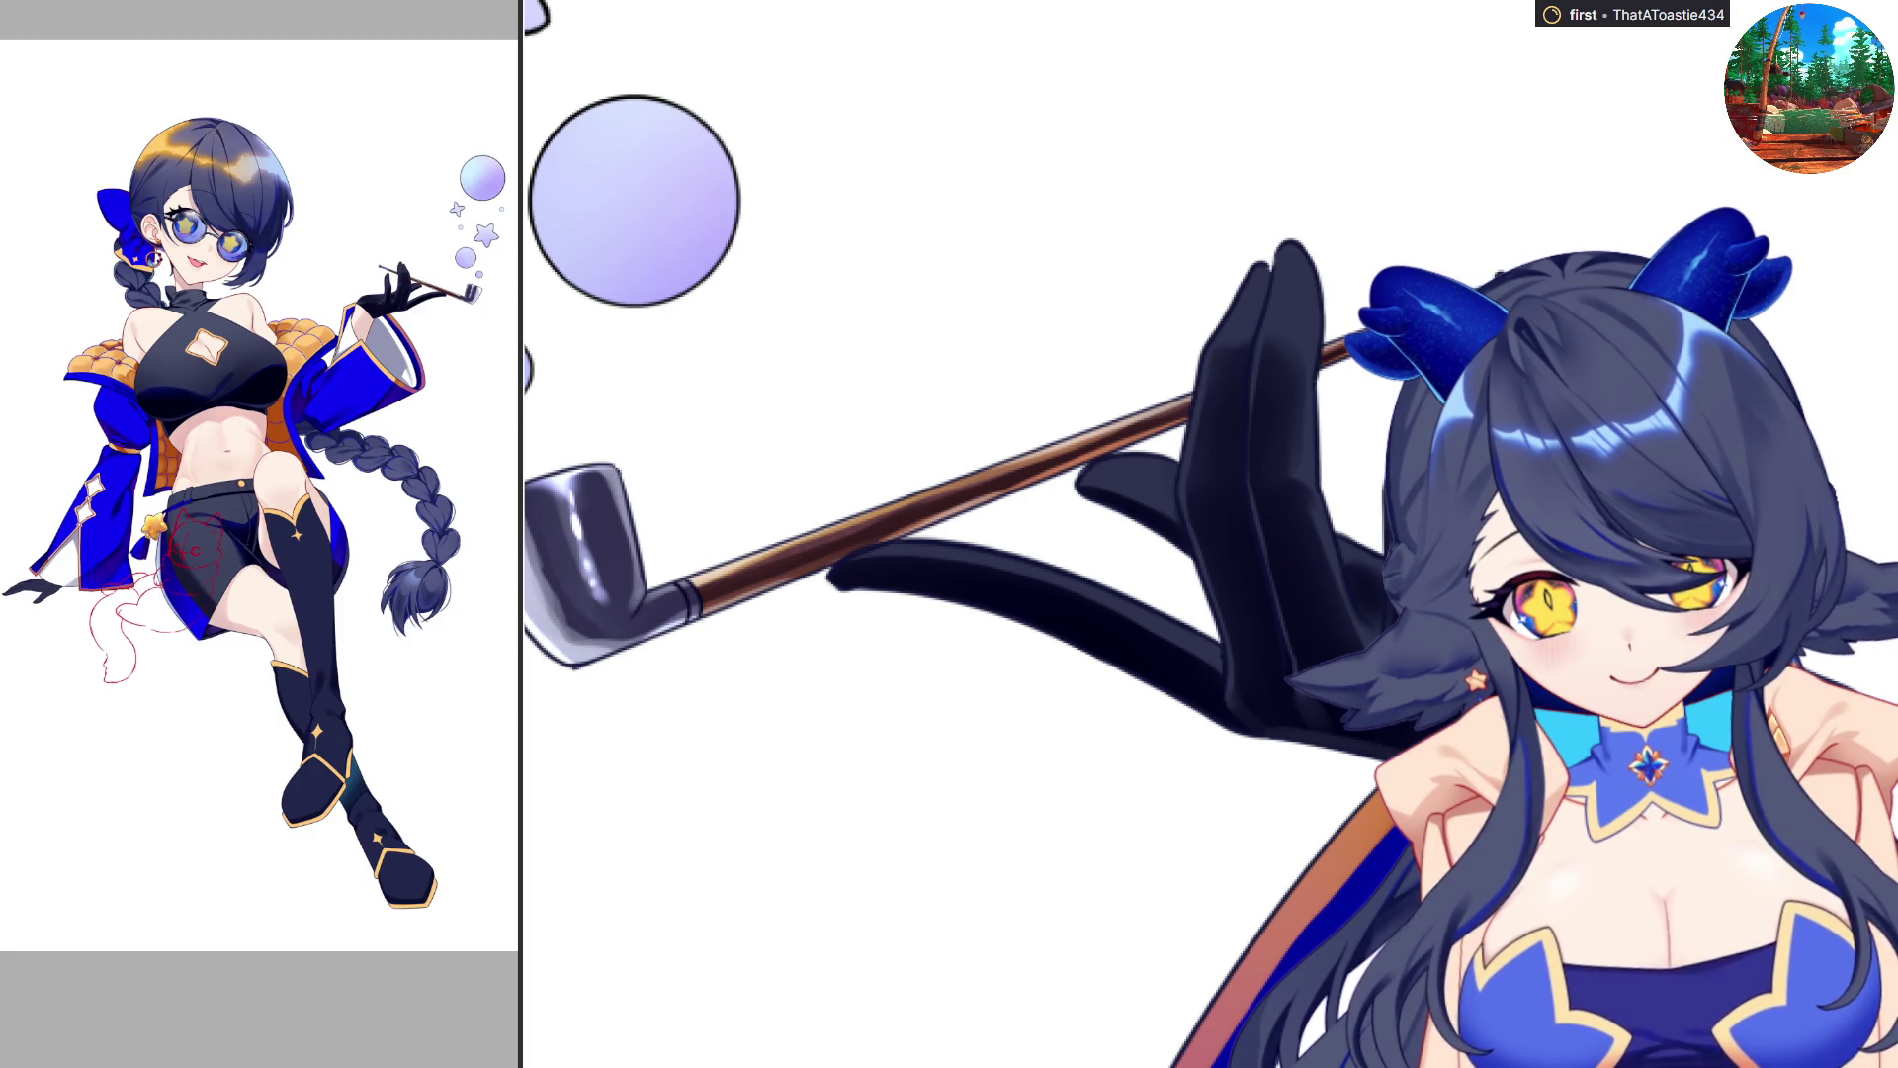
key("h")
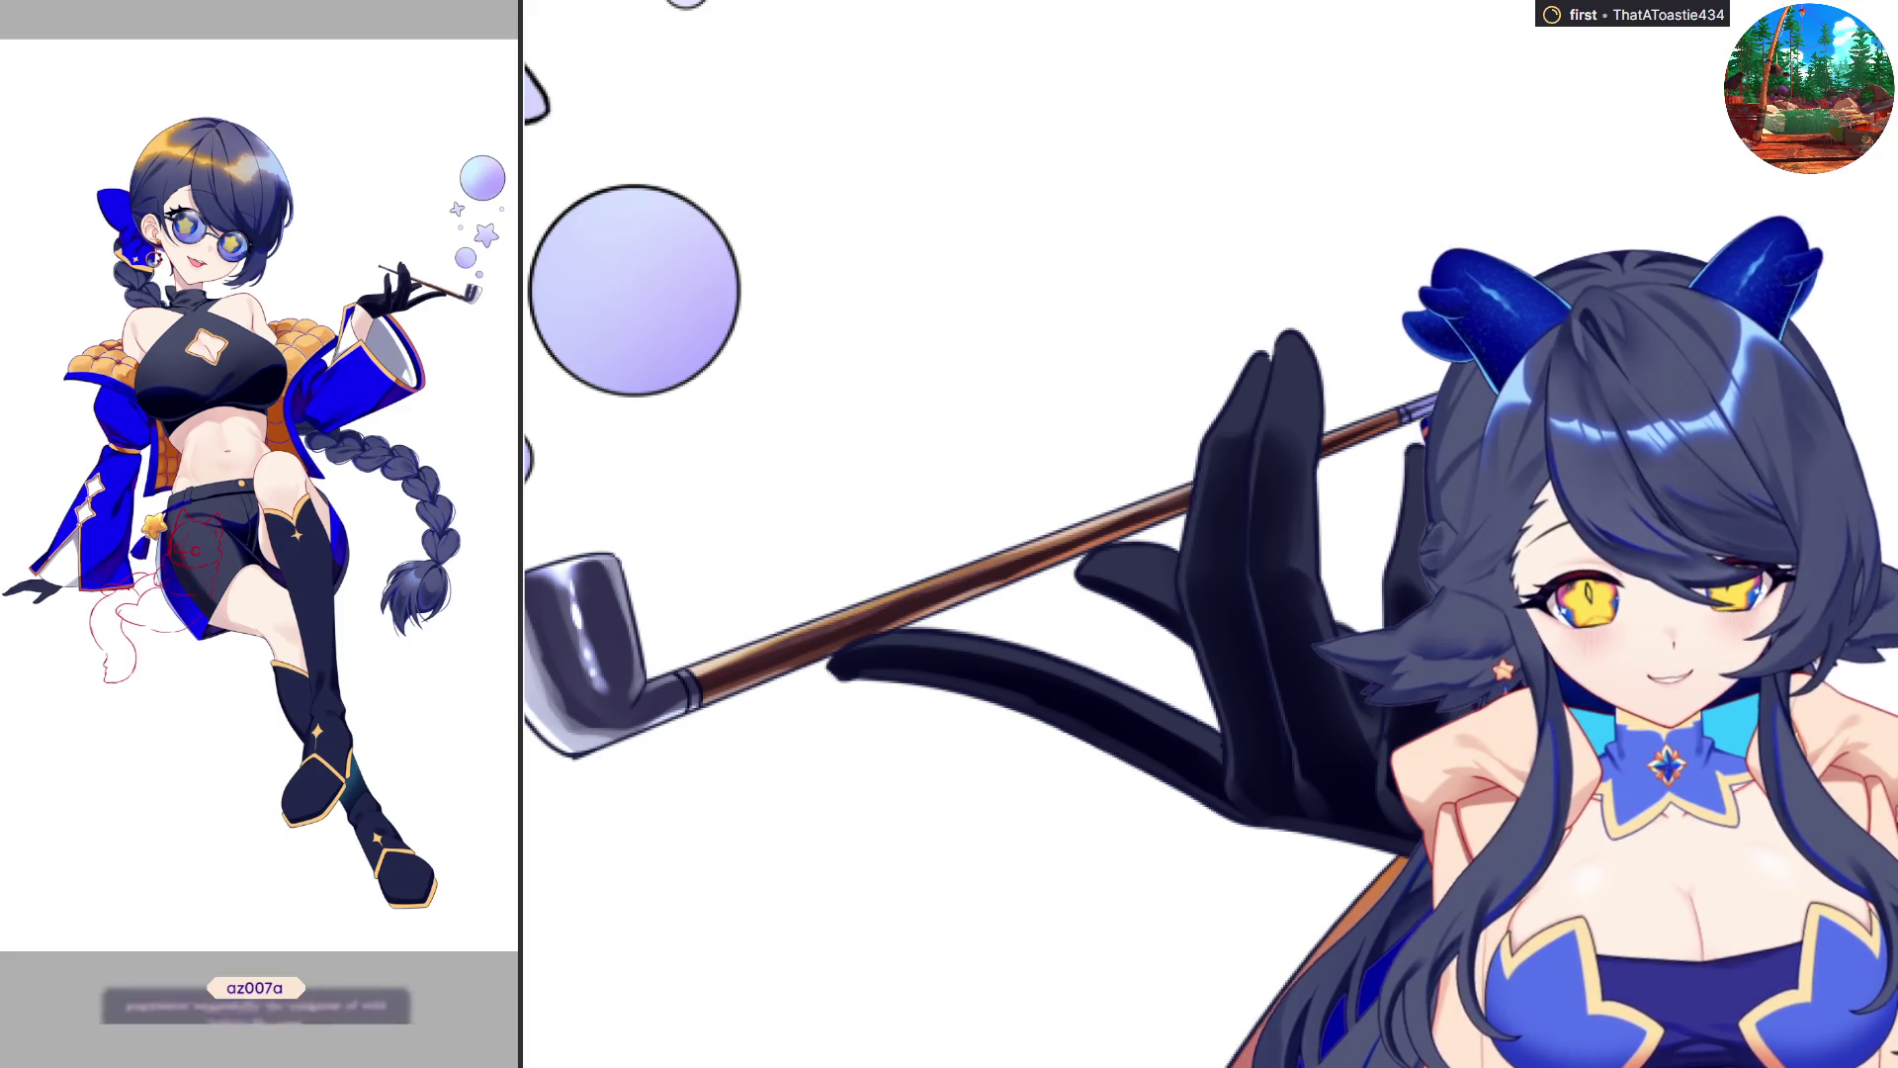
key("h")
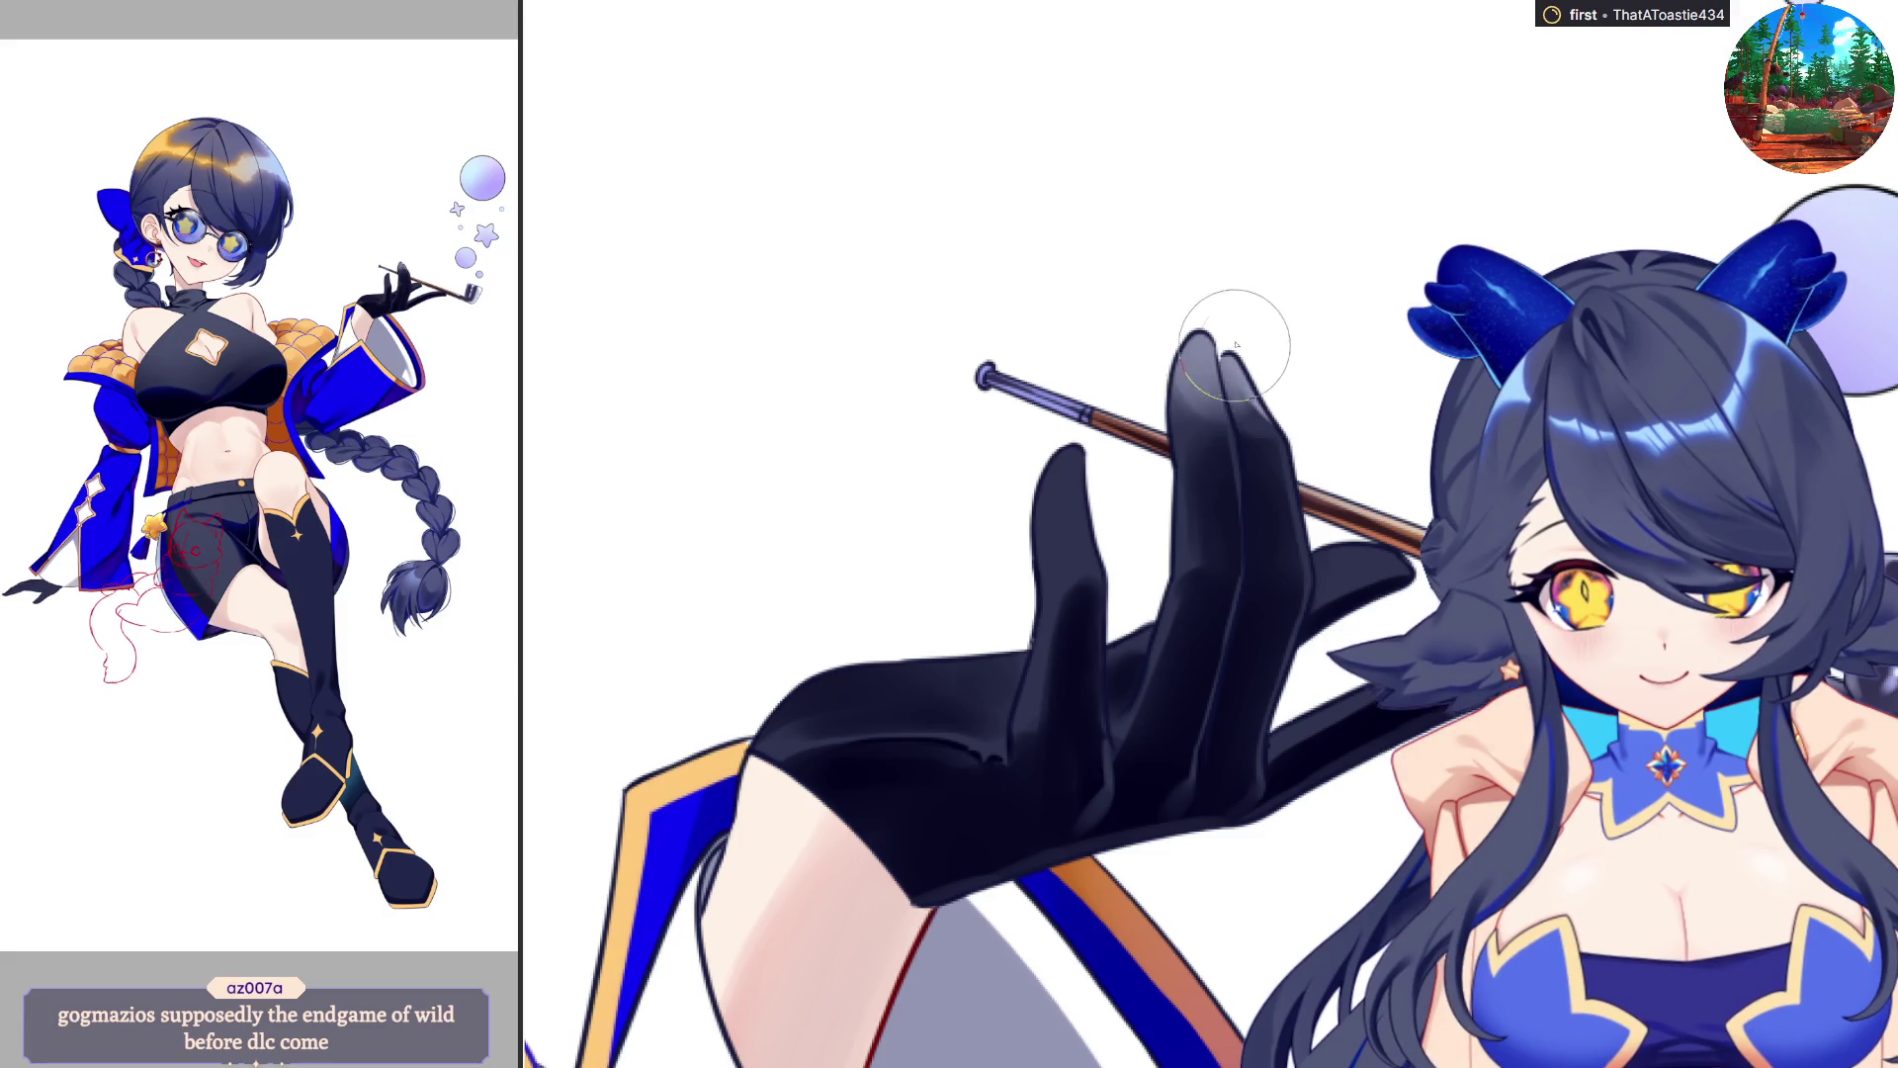
key("h")
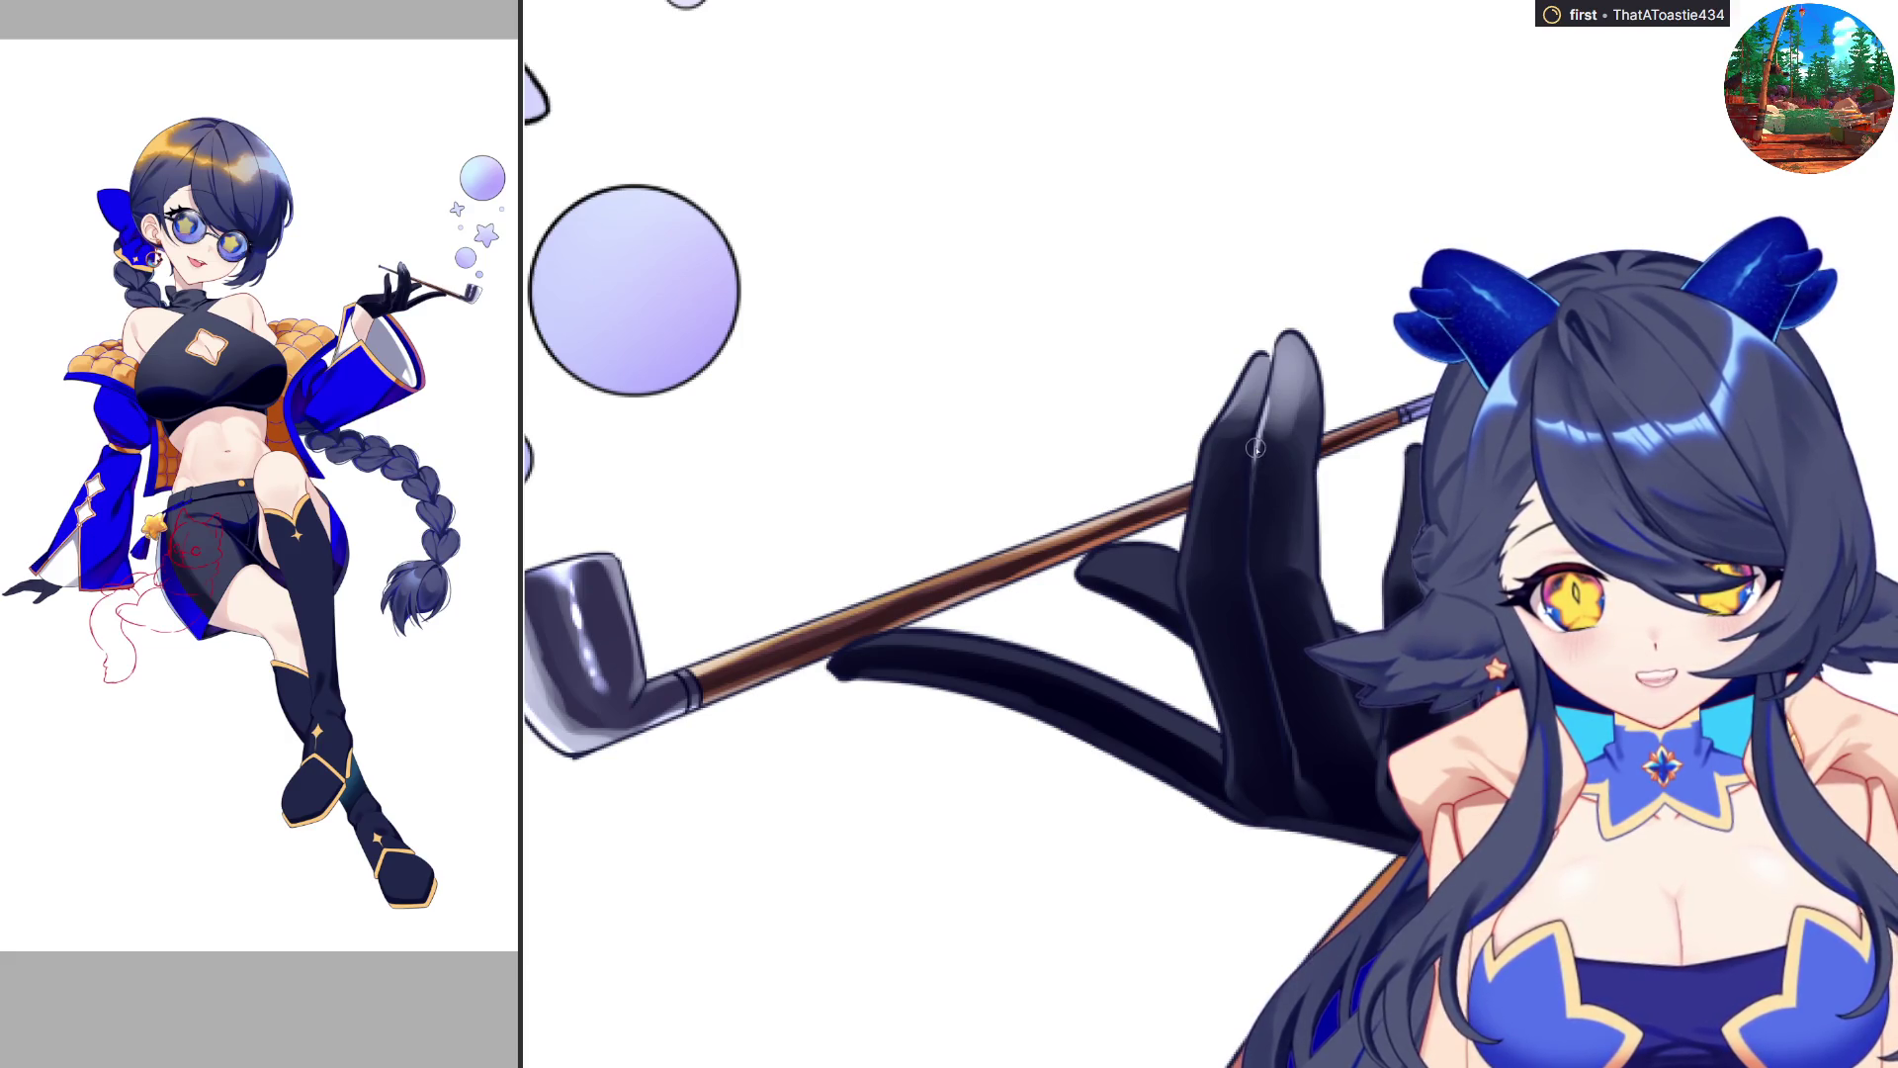
key("h")
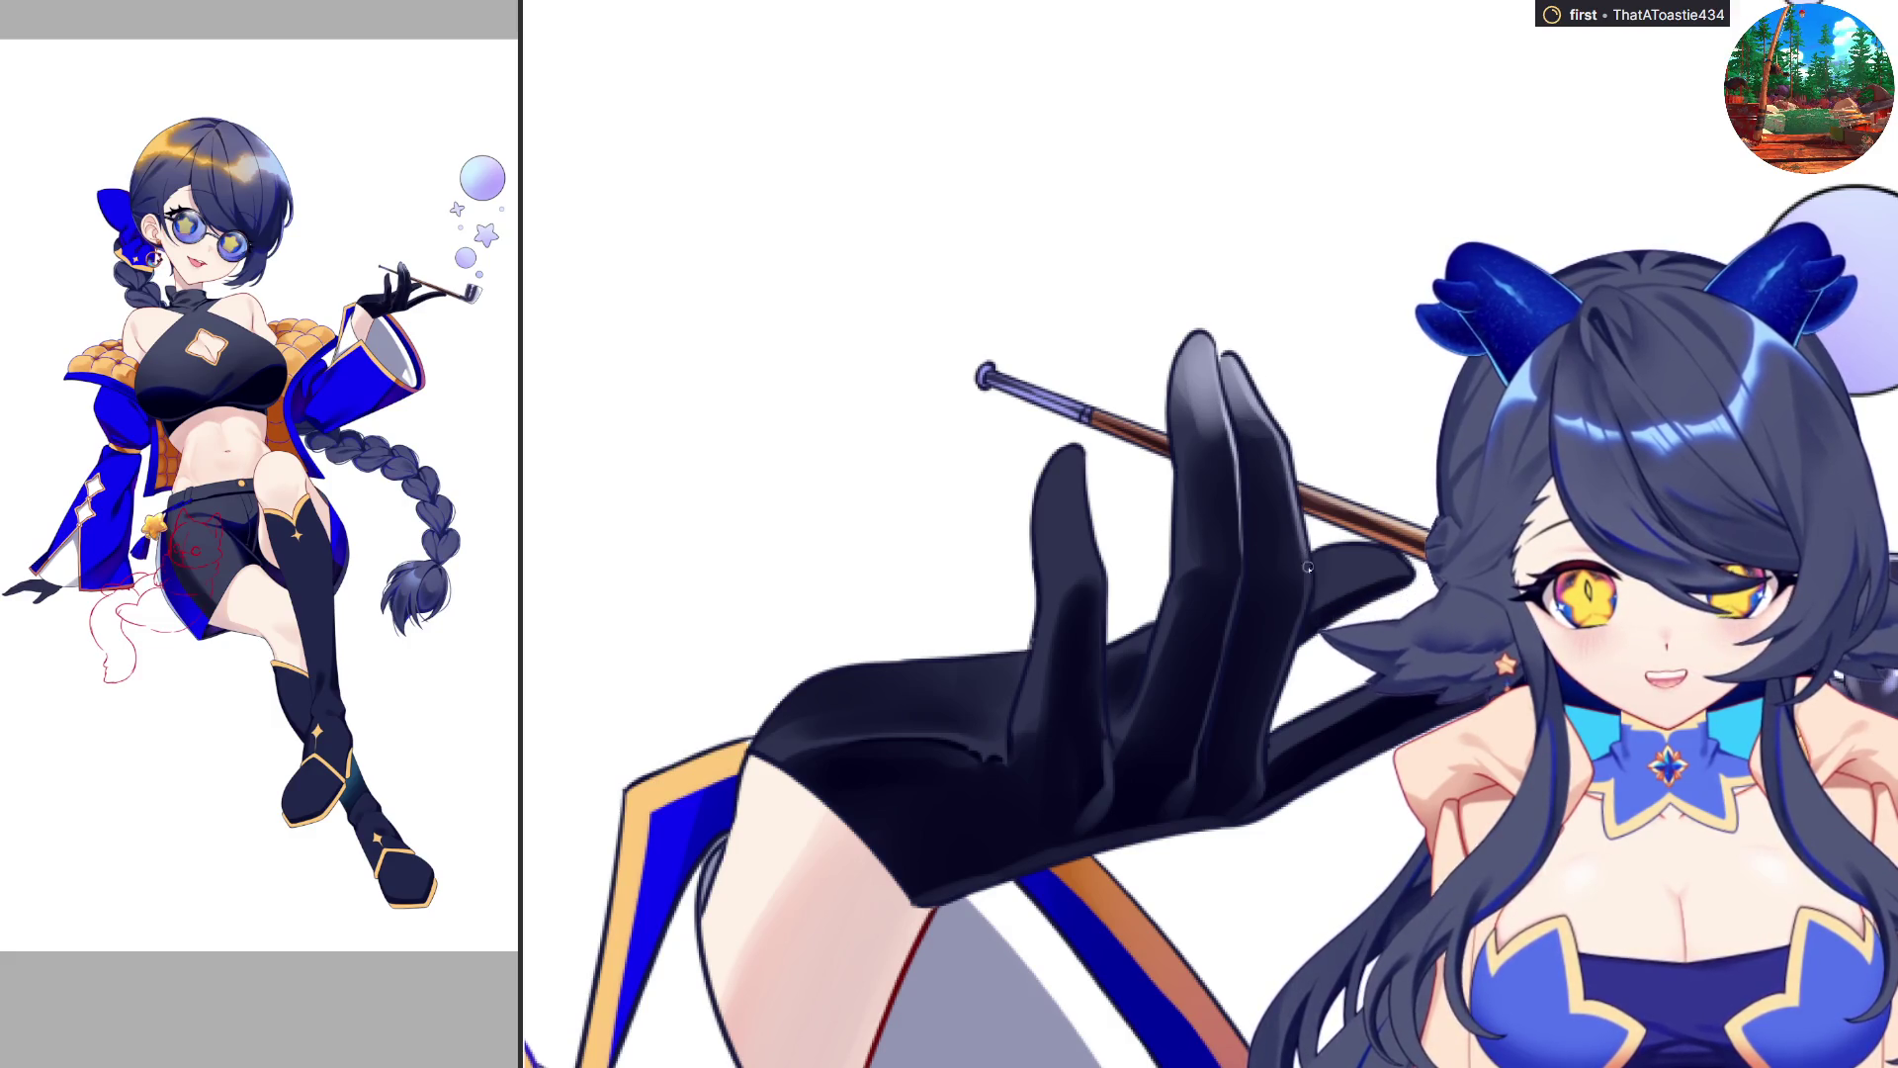
key("m")
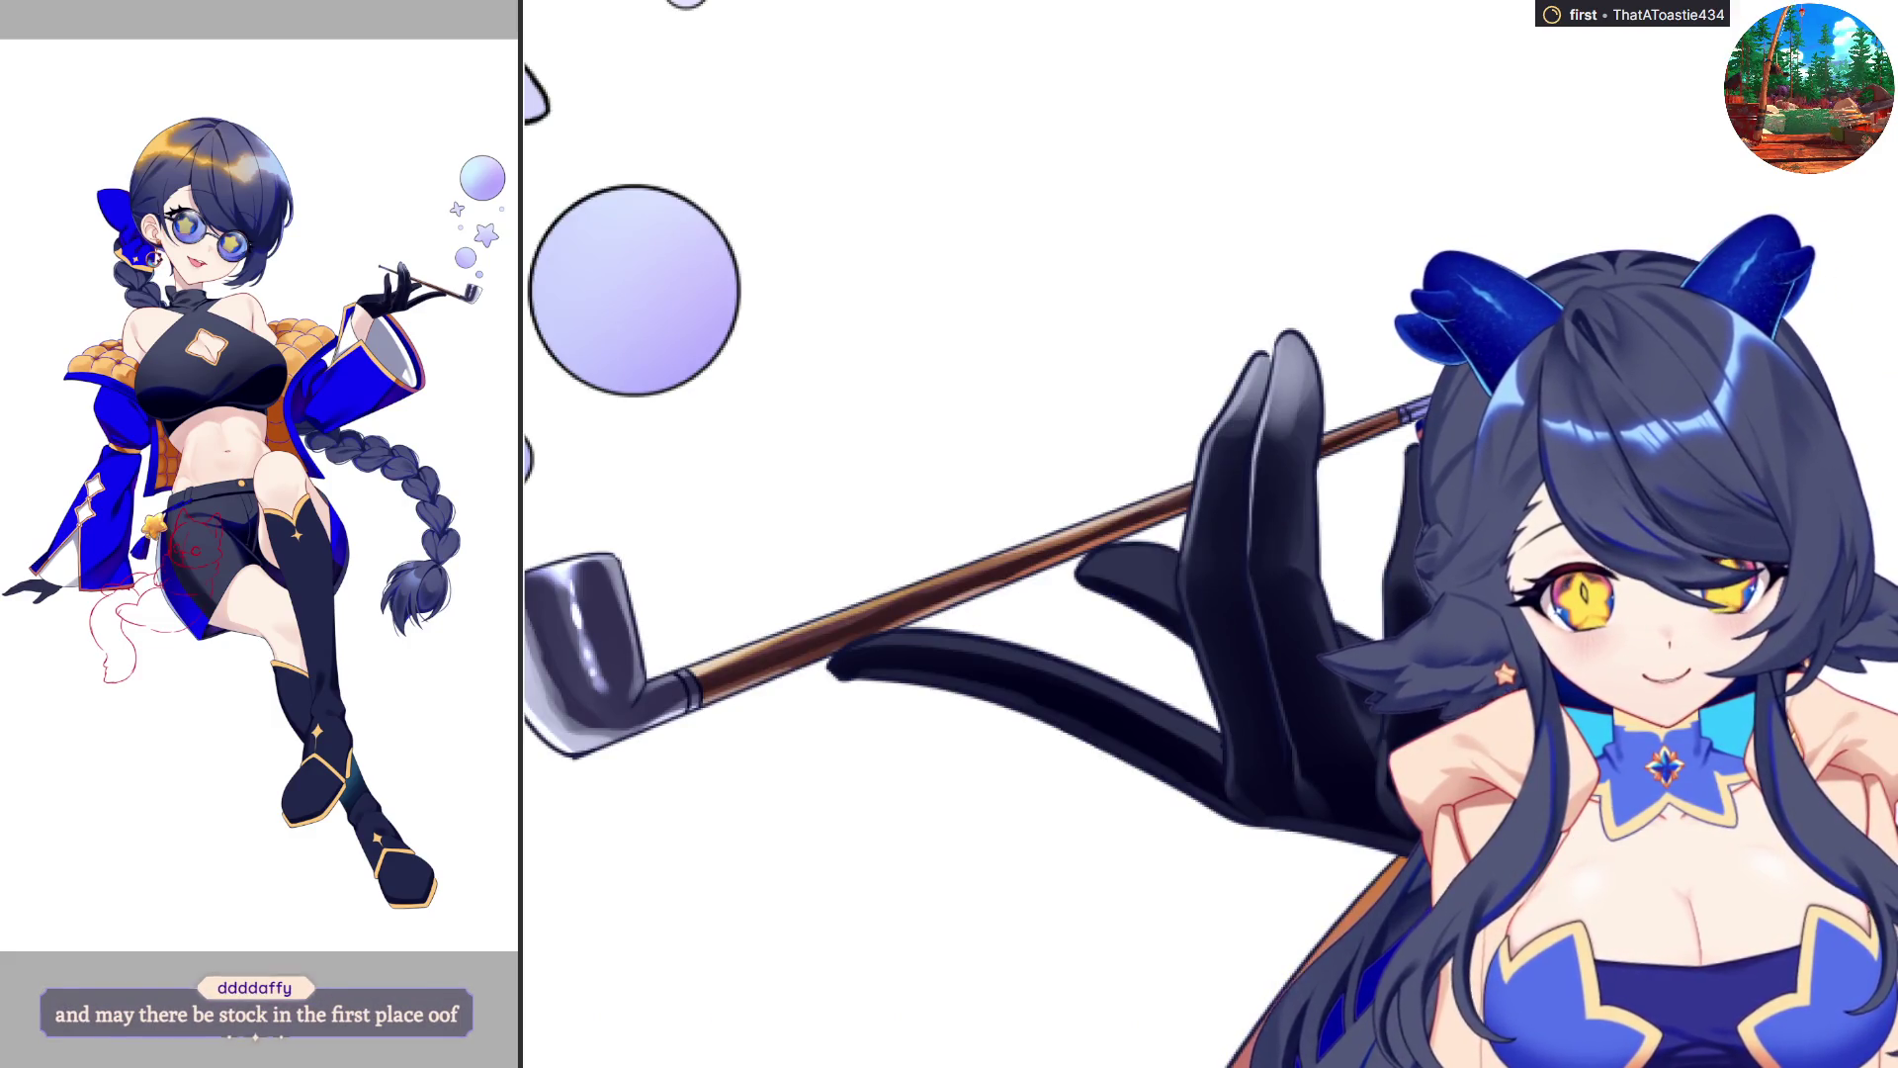
key("m")
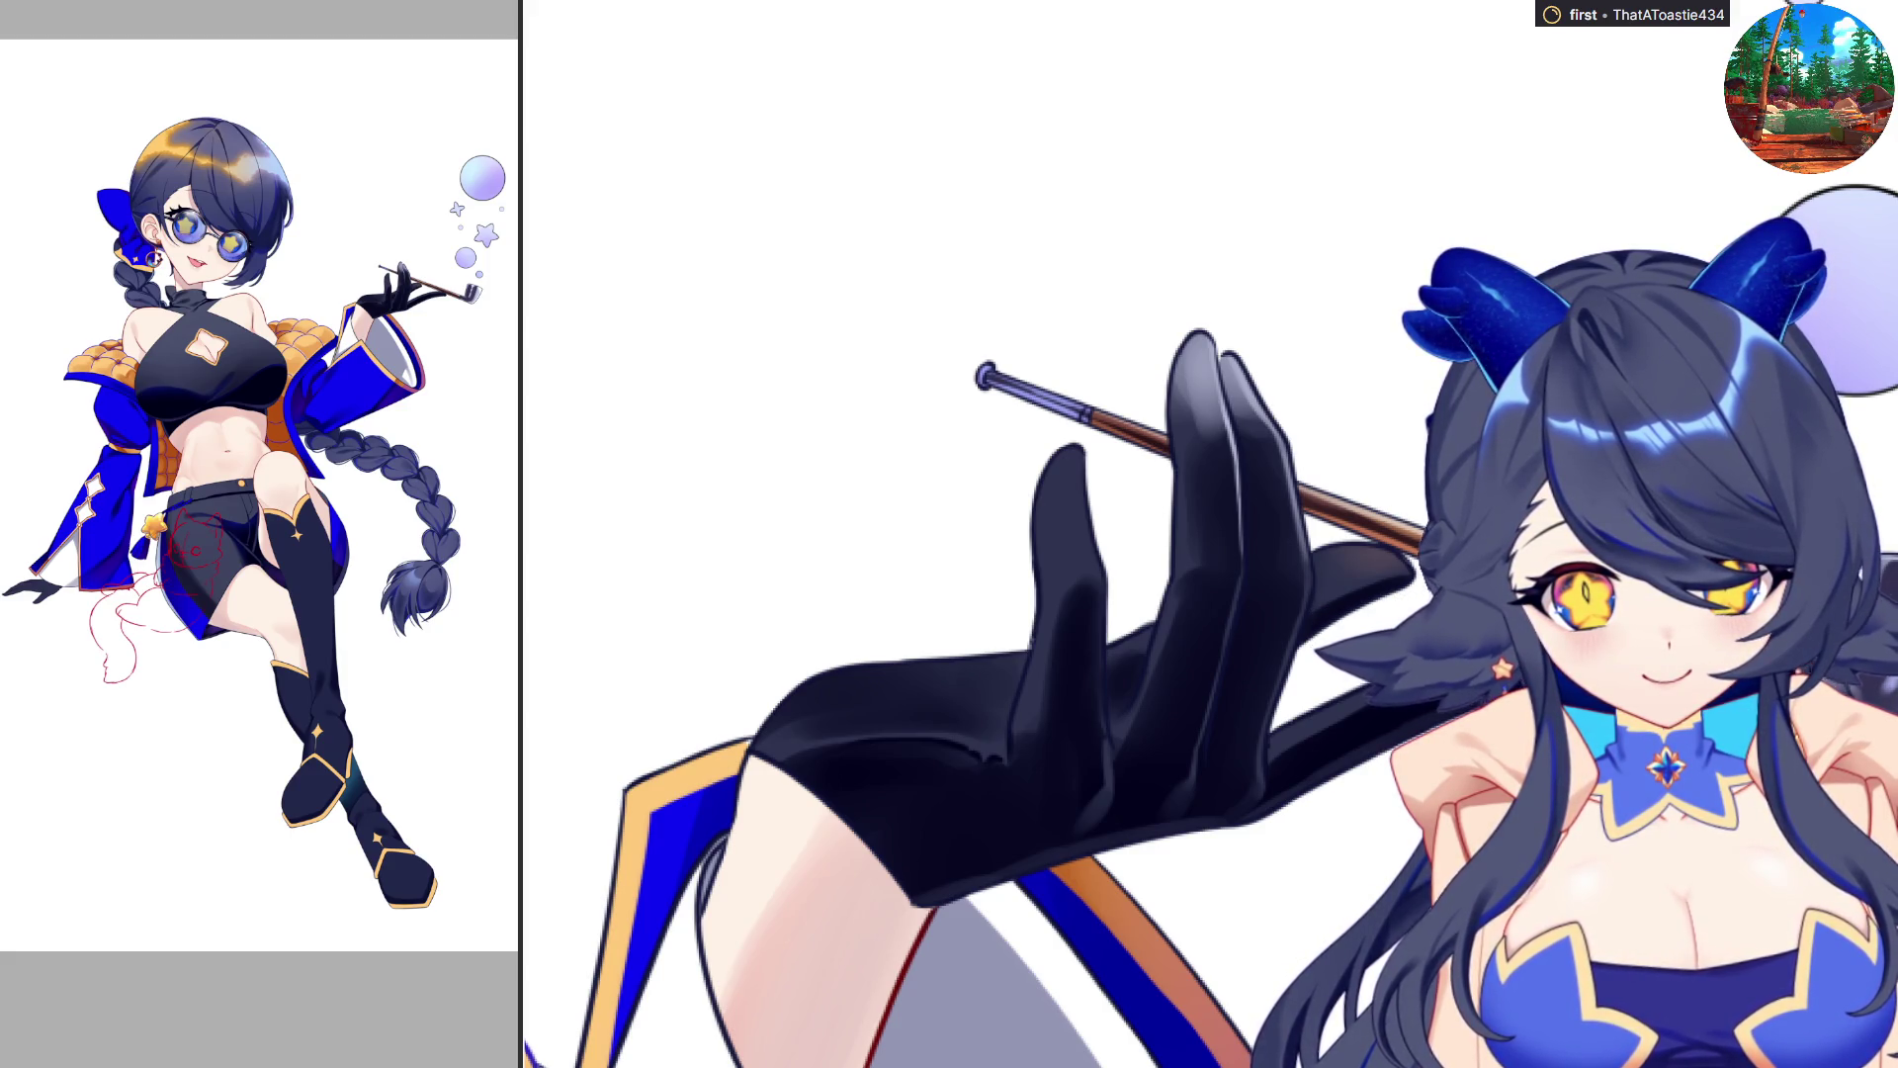
key("m")
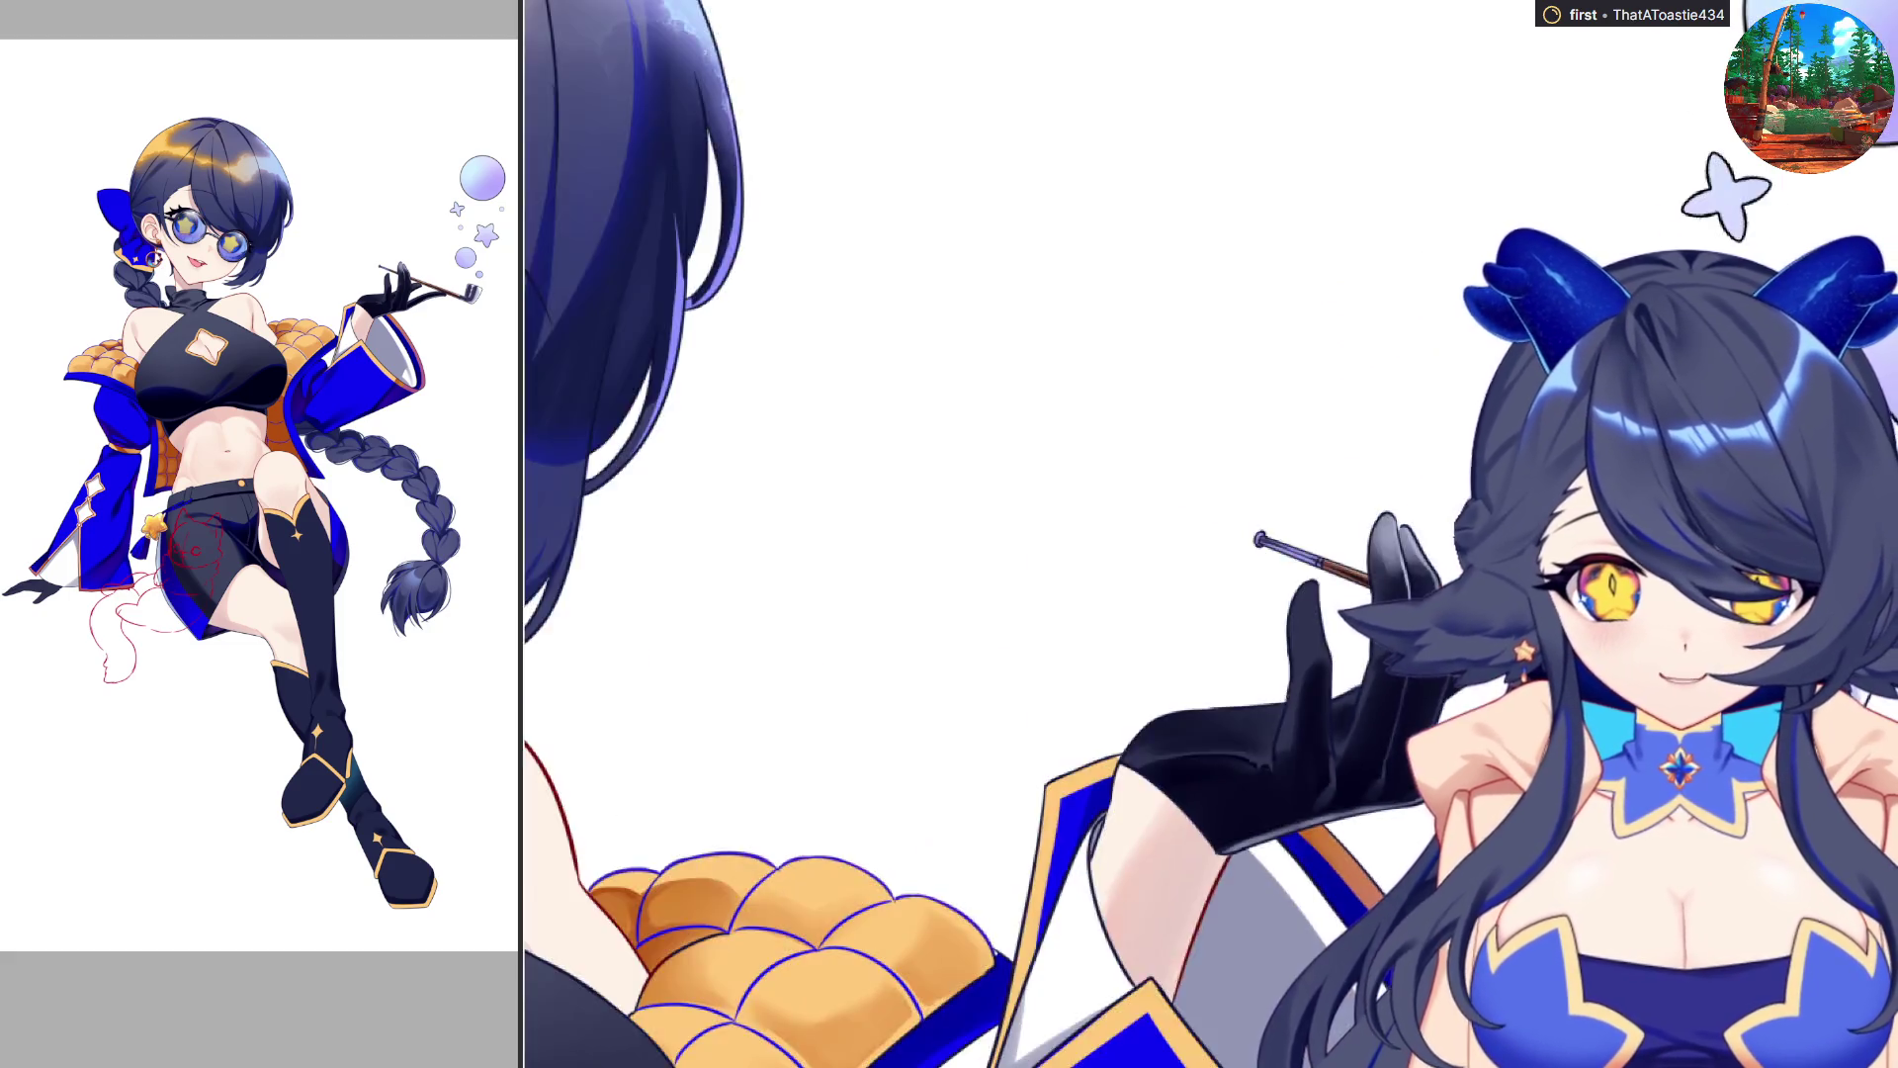
scroll(1066, 863, "up", 2)
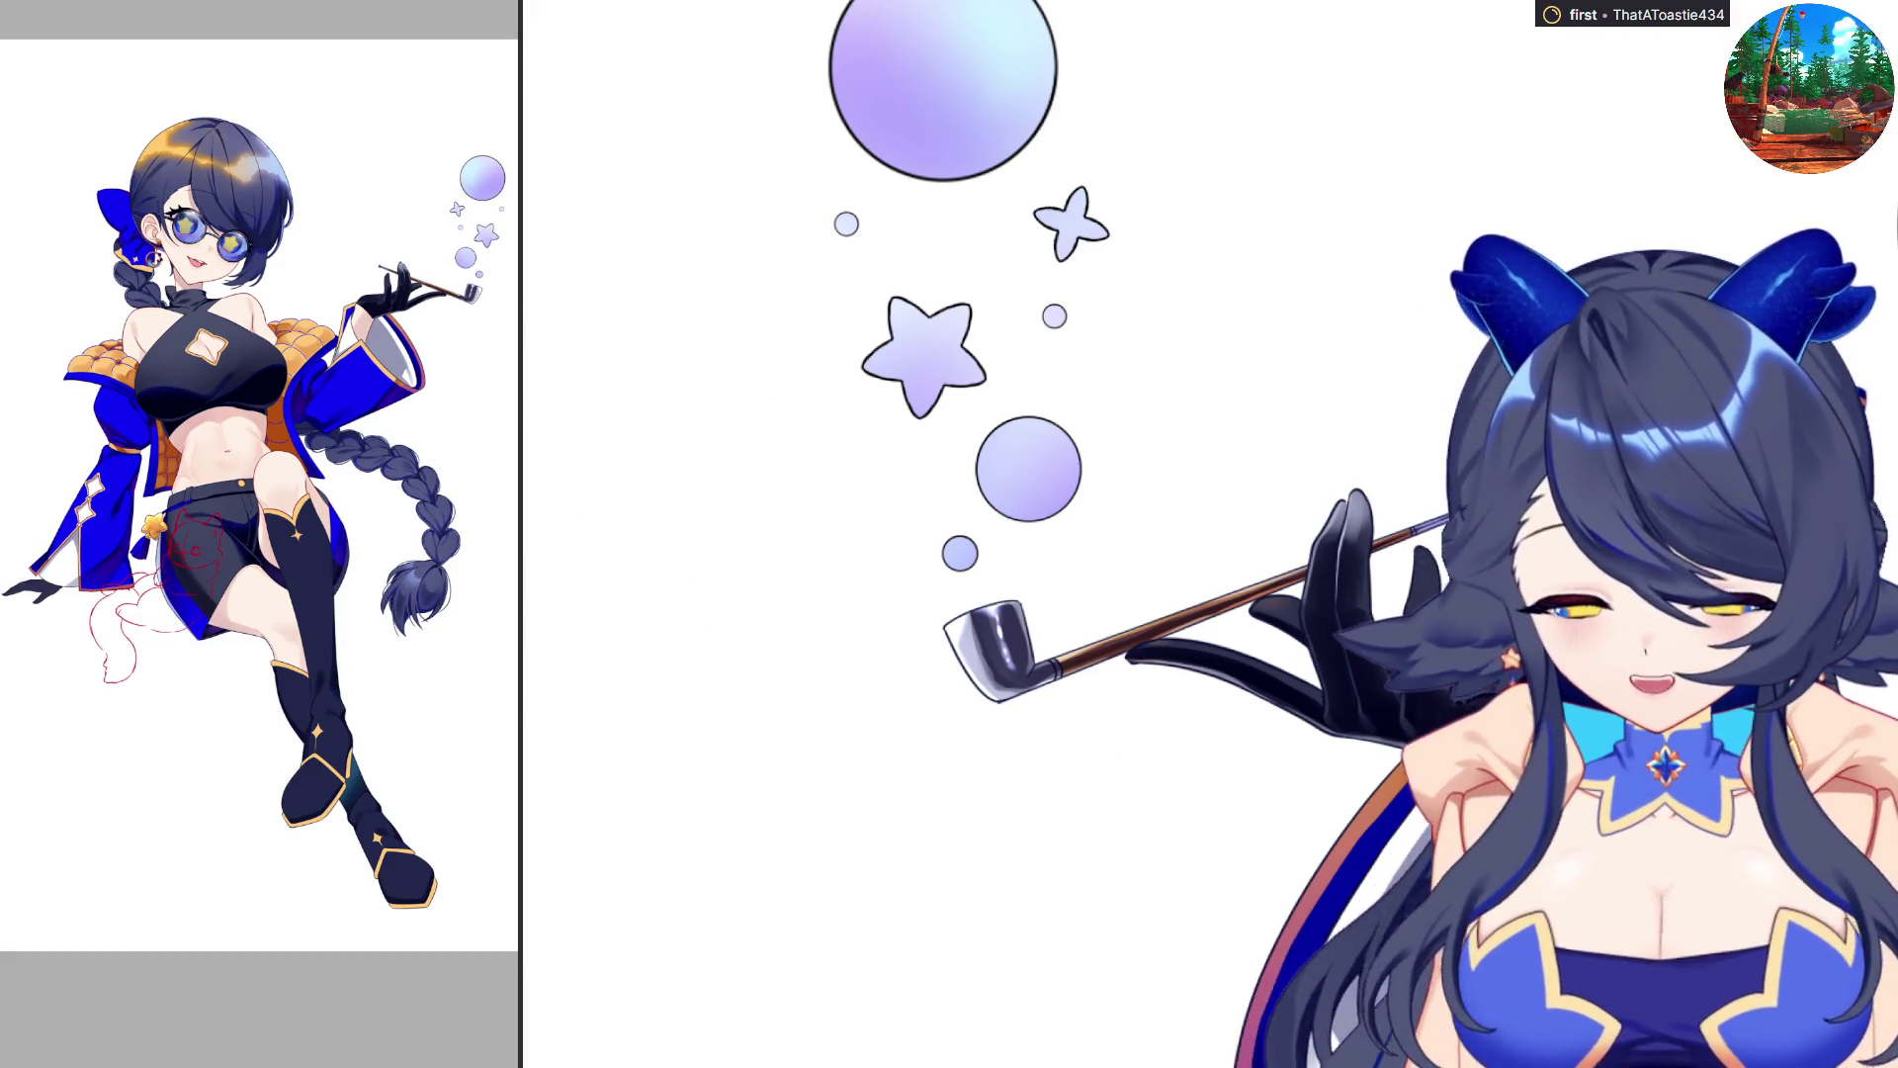
scroll(1332, 651, "up", 3)
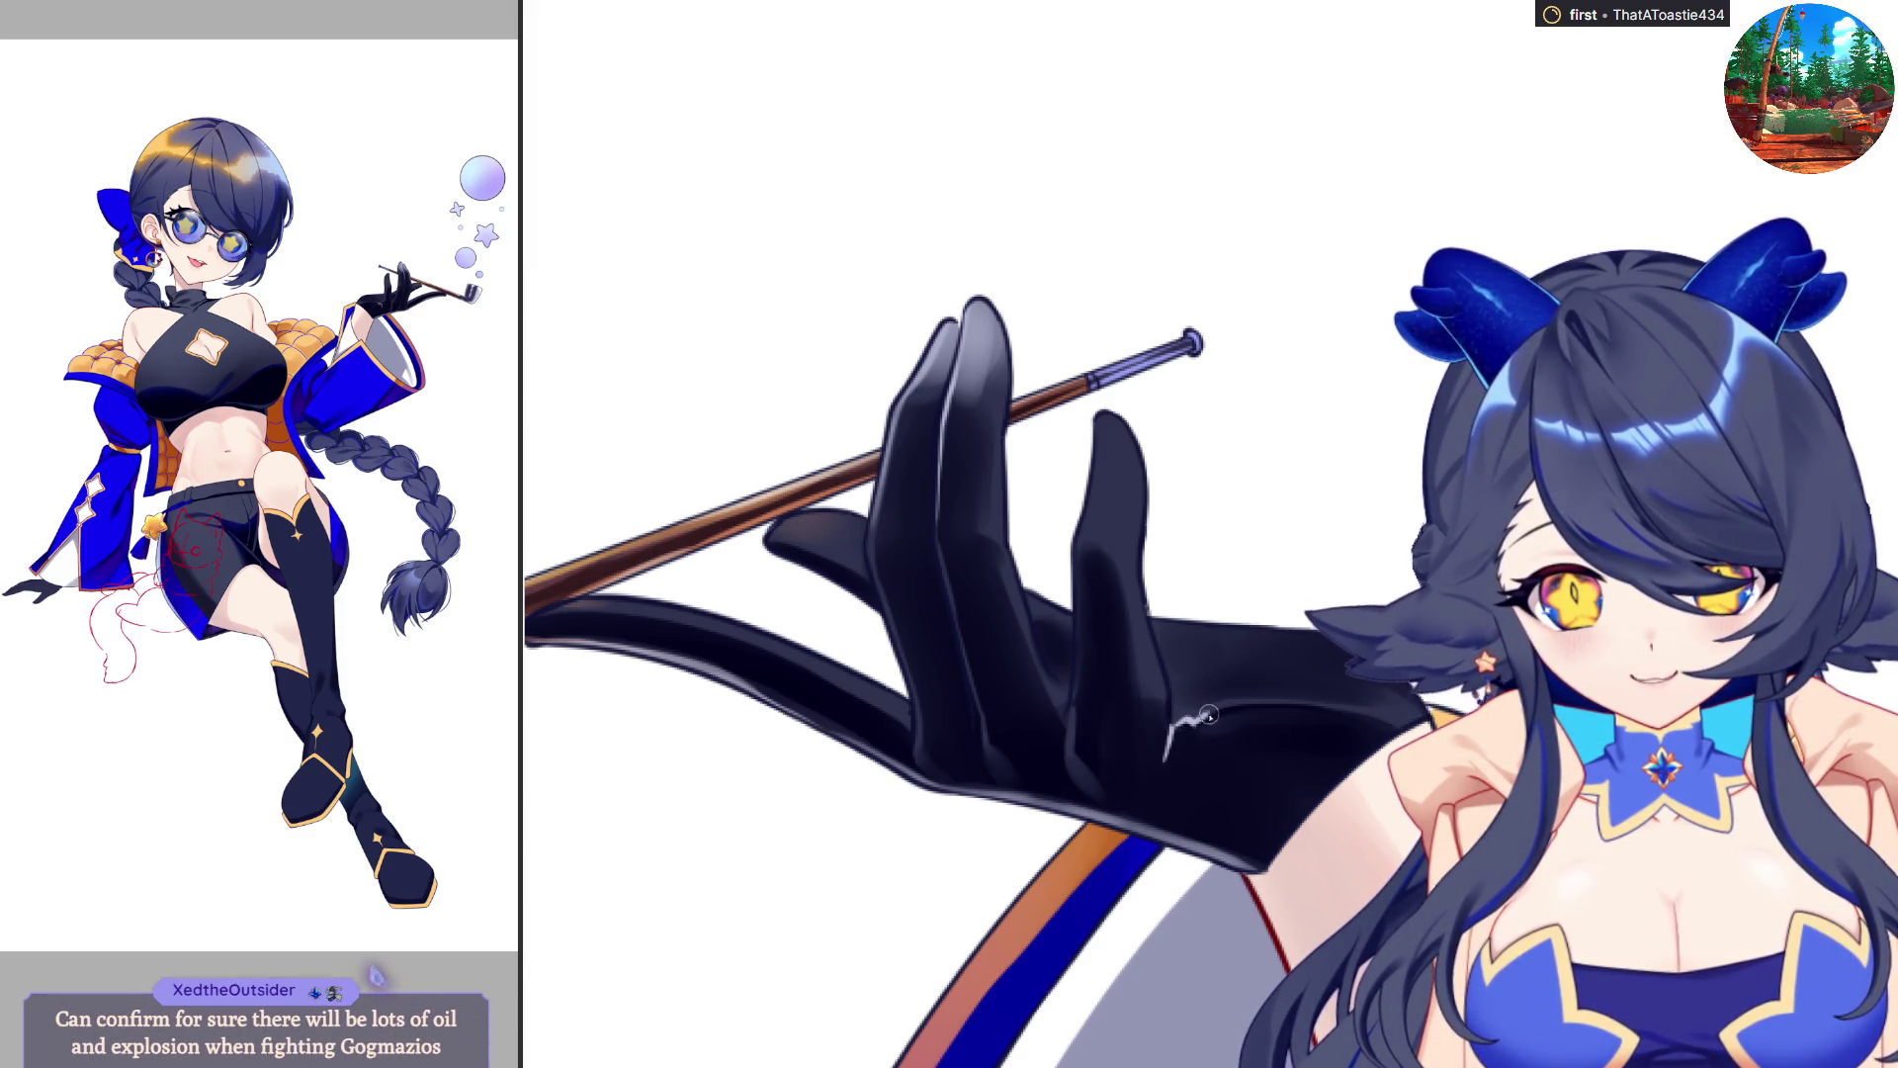
key("h")
key("h")
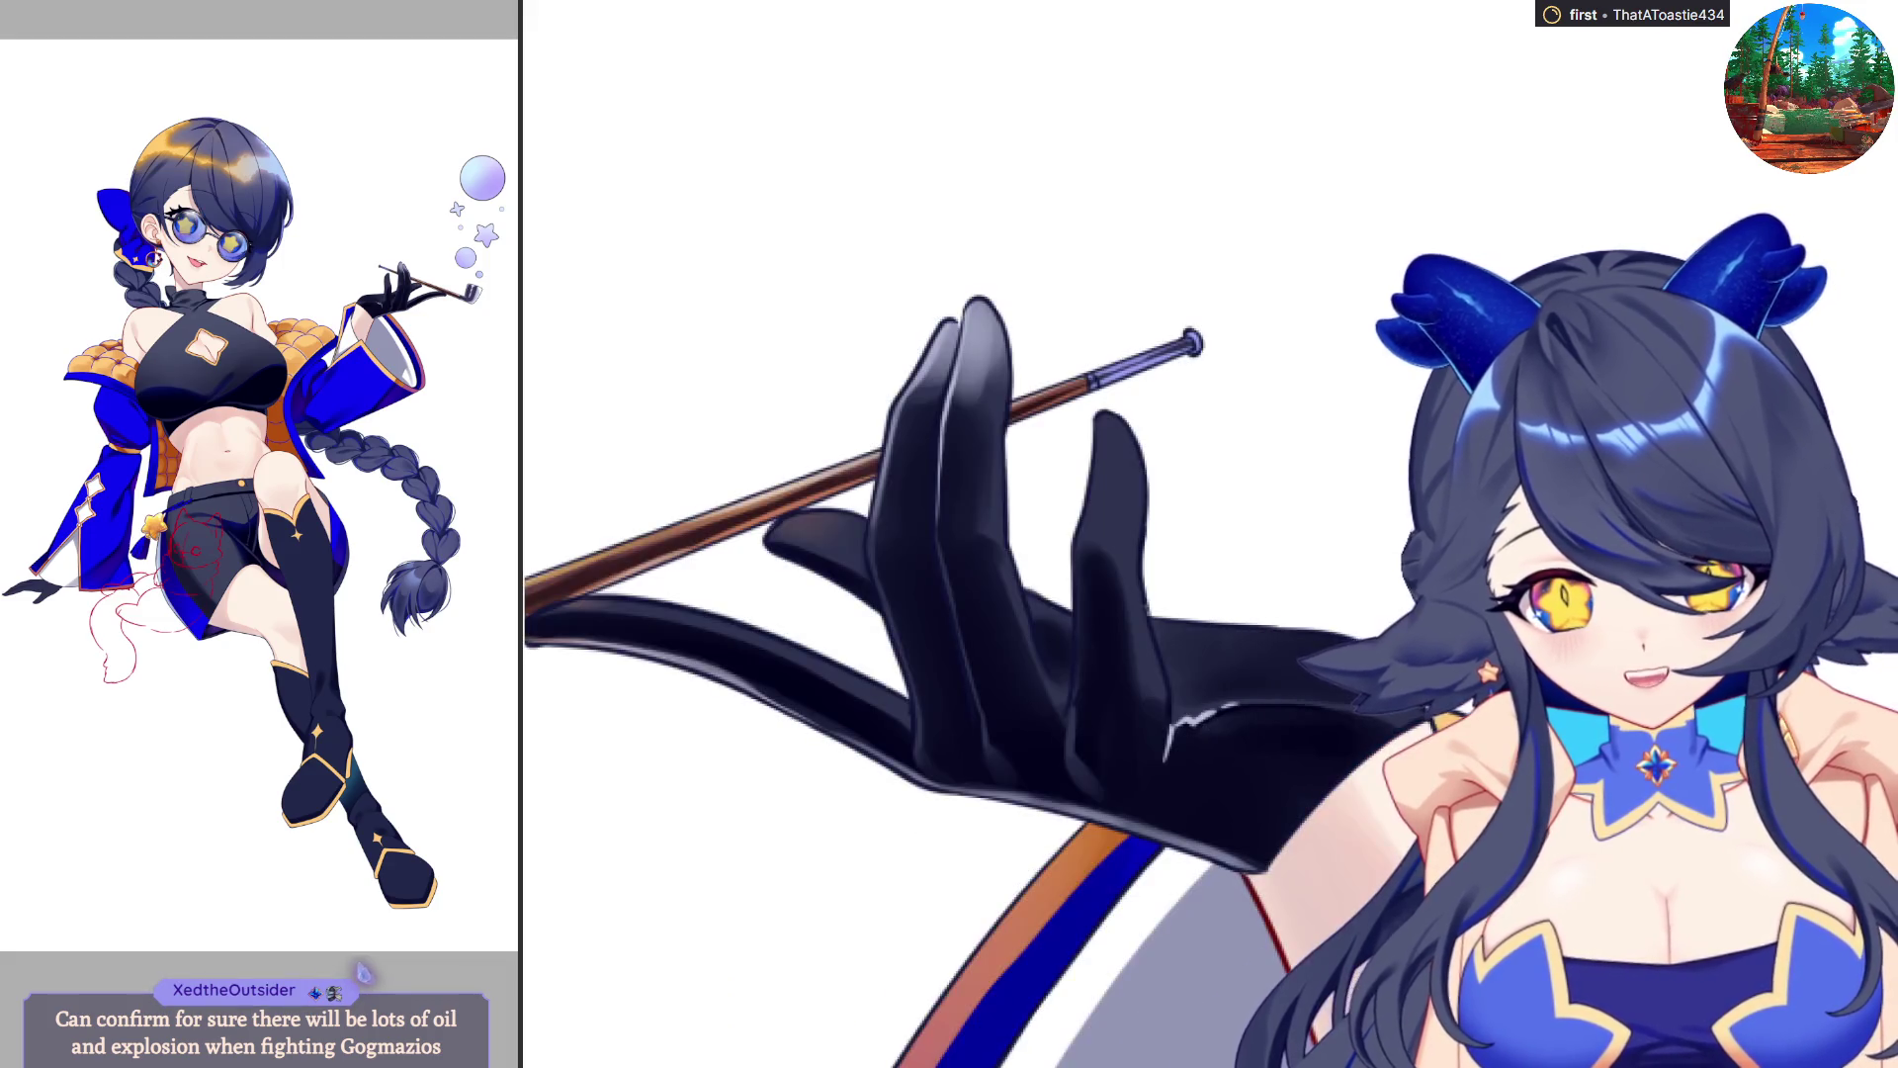
key("h")
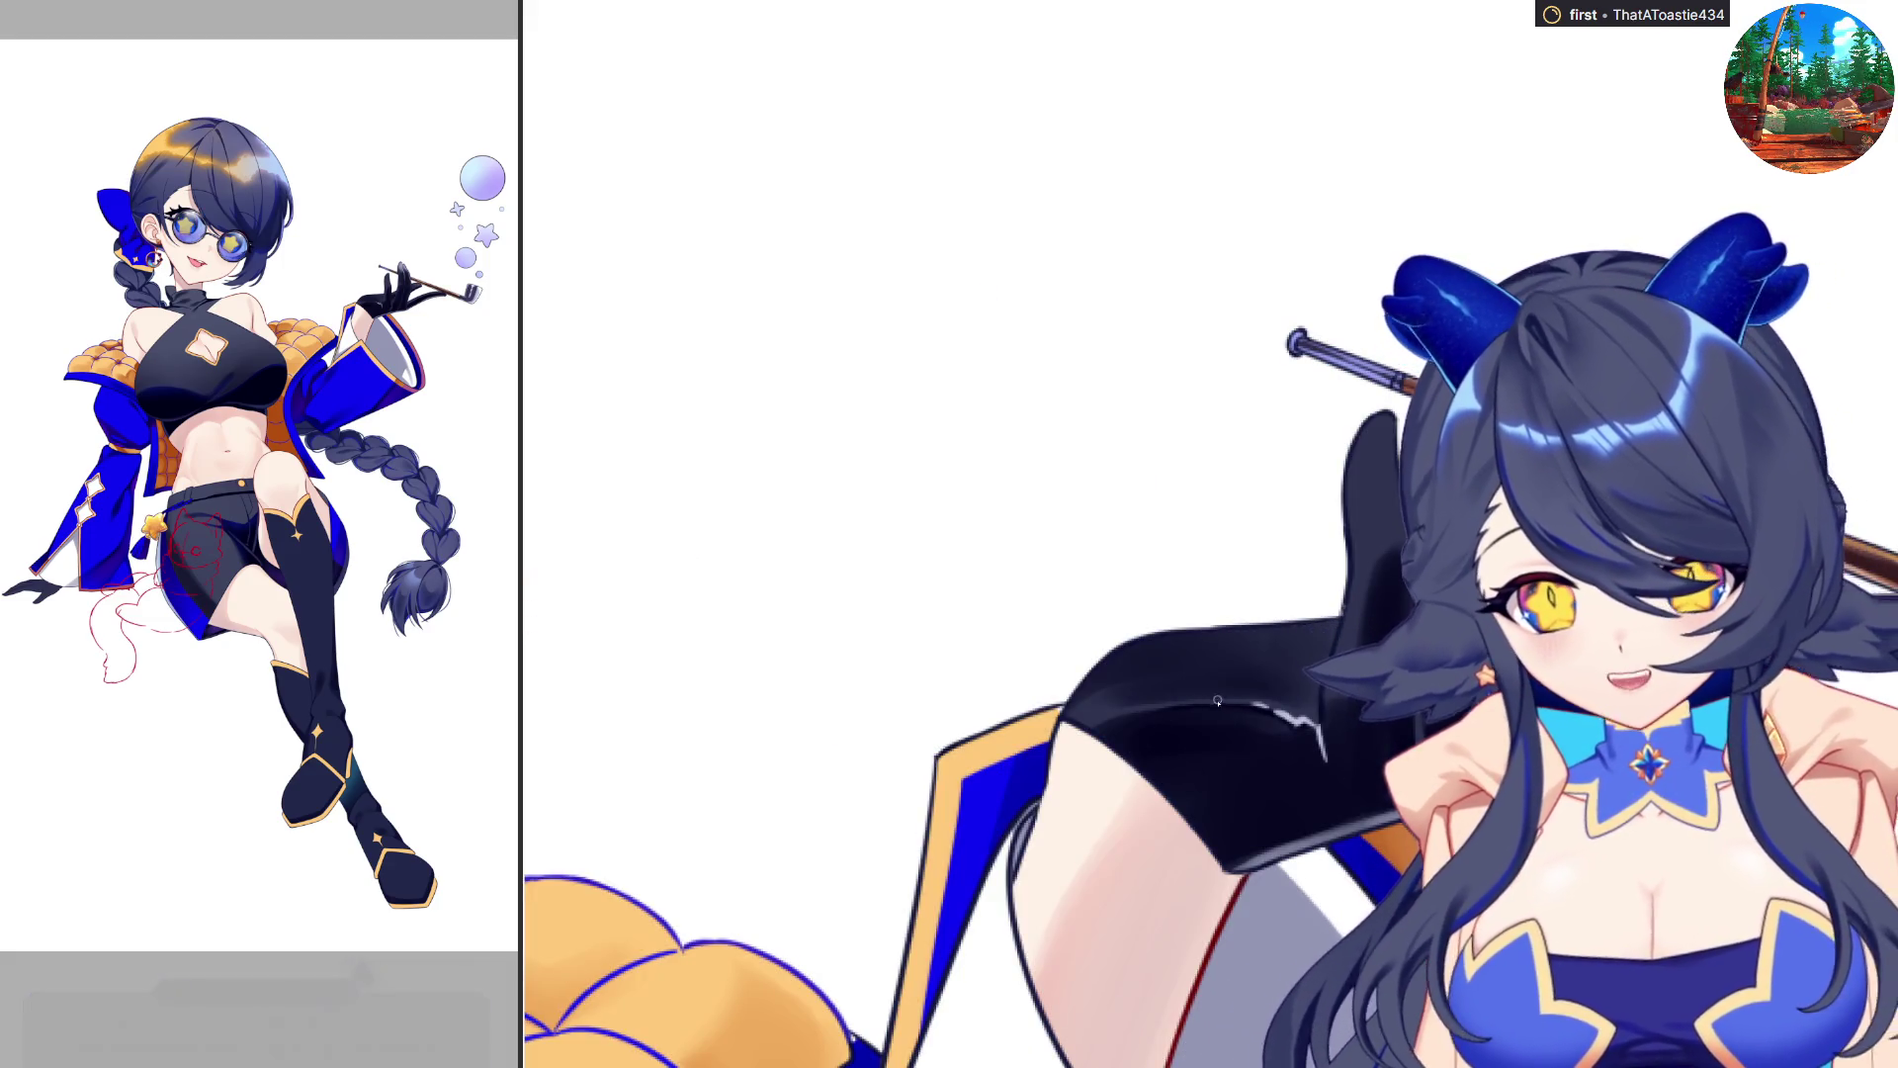
key("h")
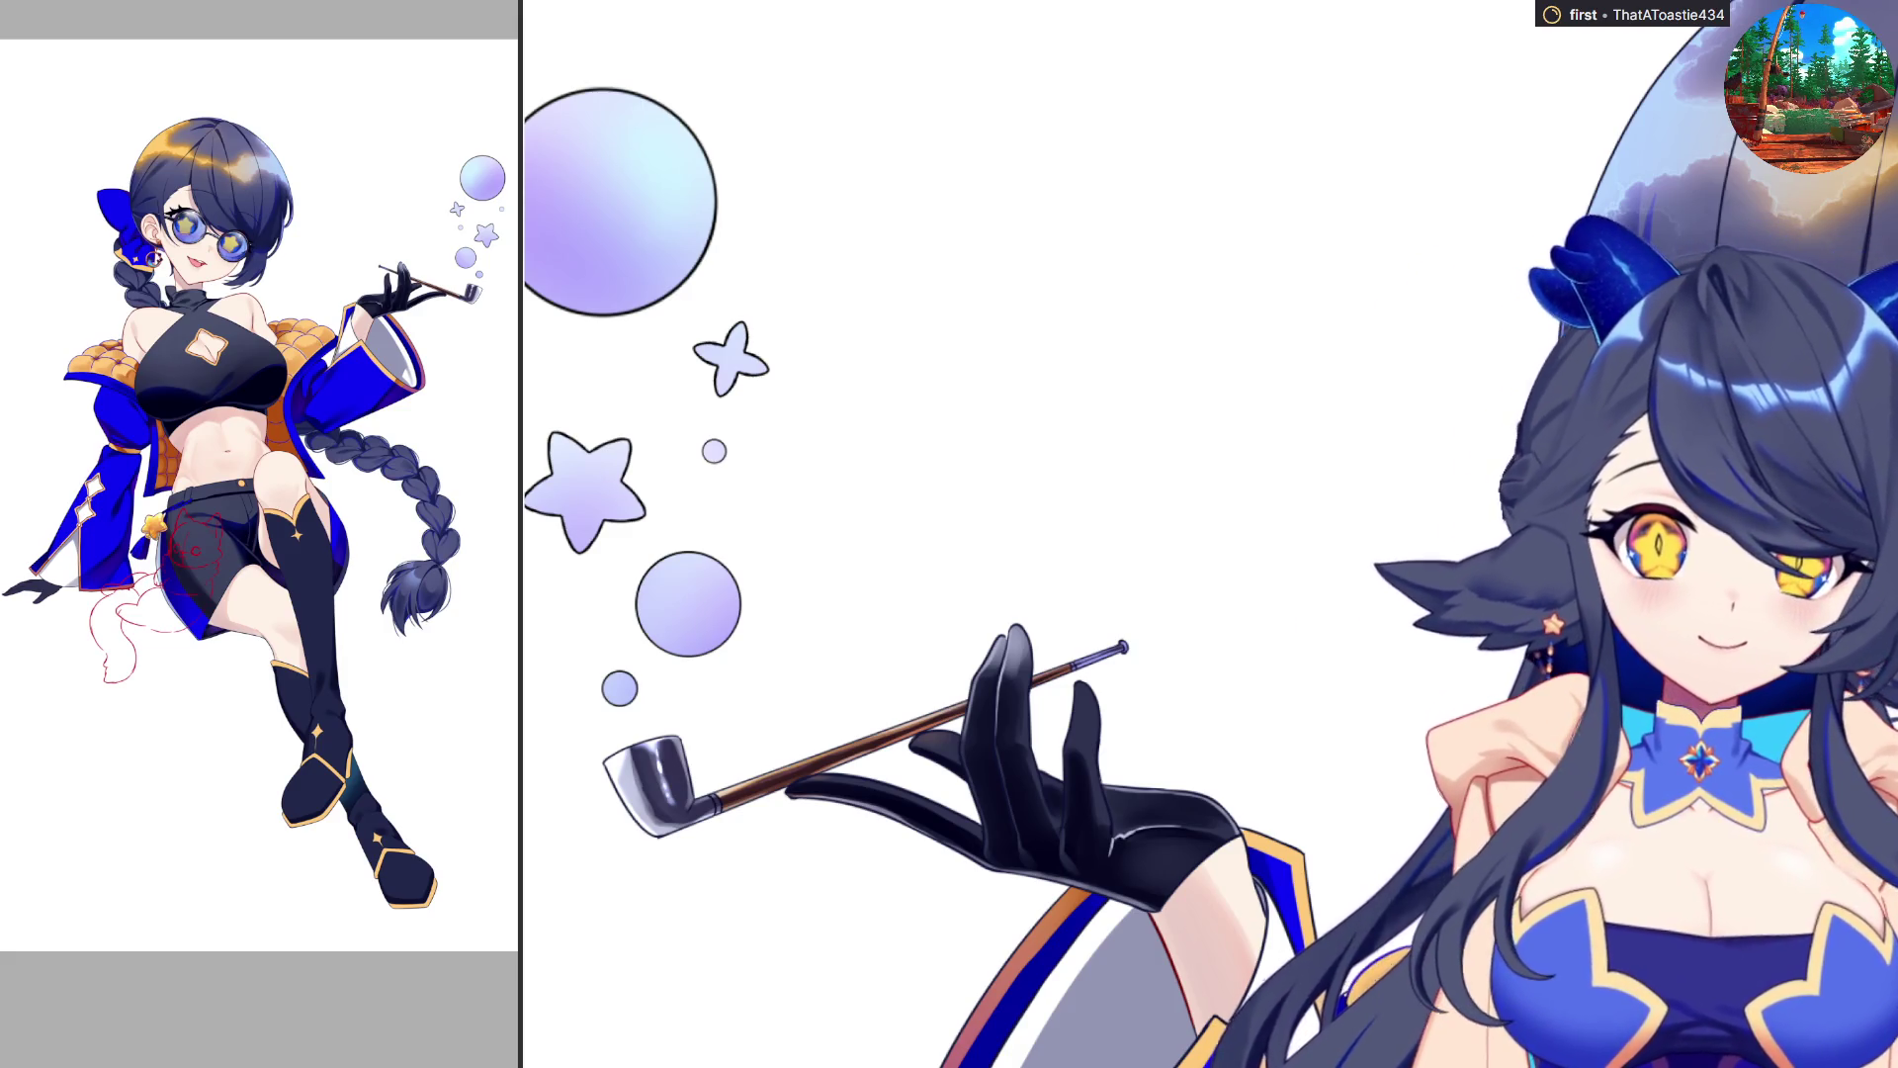
Brush a bright highlight along the glove finger's left edge, checking it mirrored.
scroll(953, 918, "down", 1)
scroll(952, 917, "up", 3)
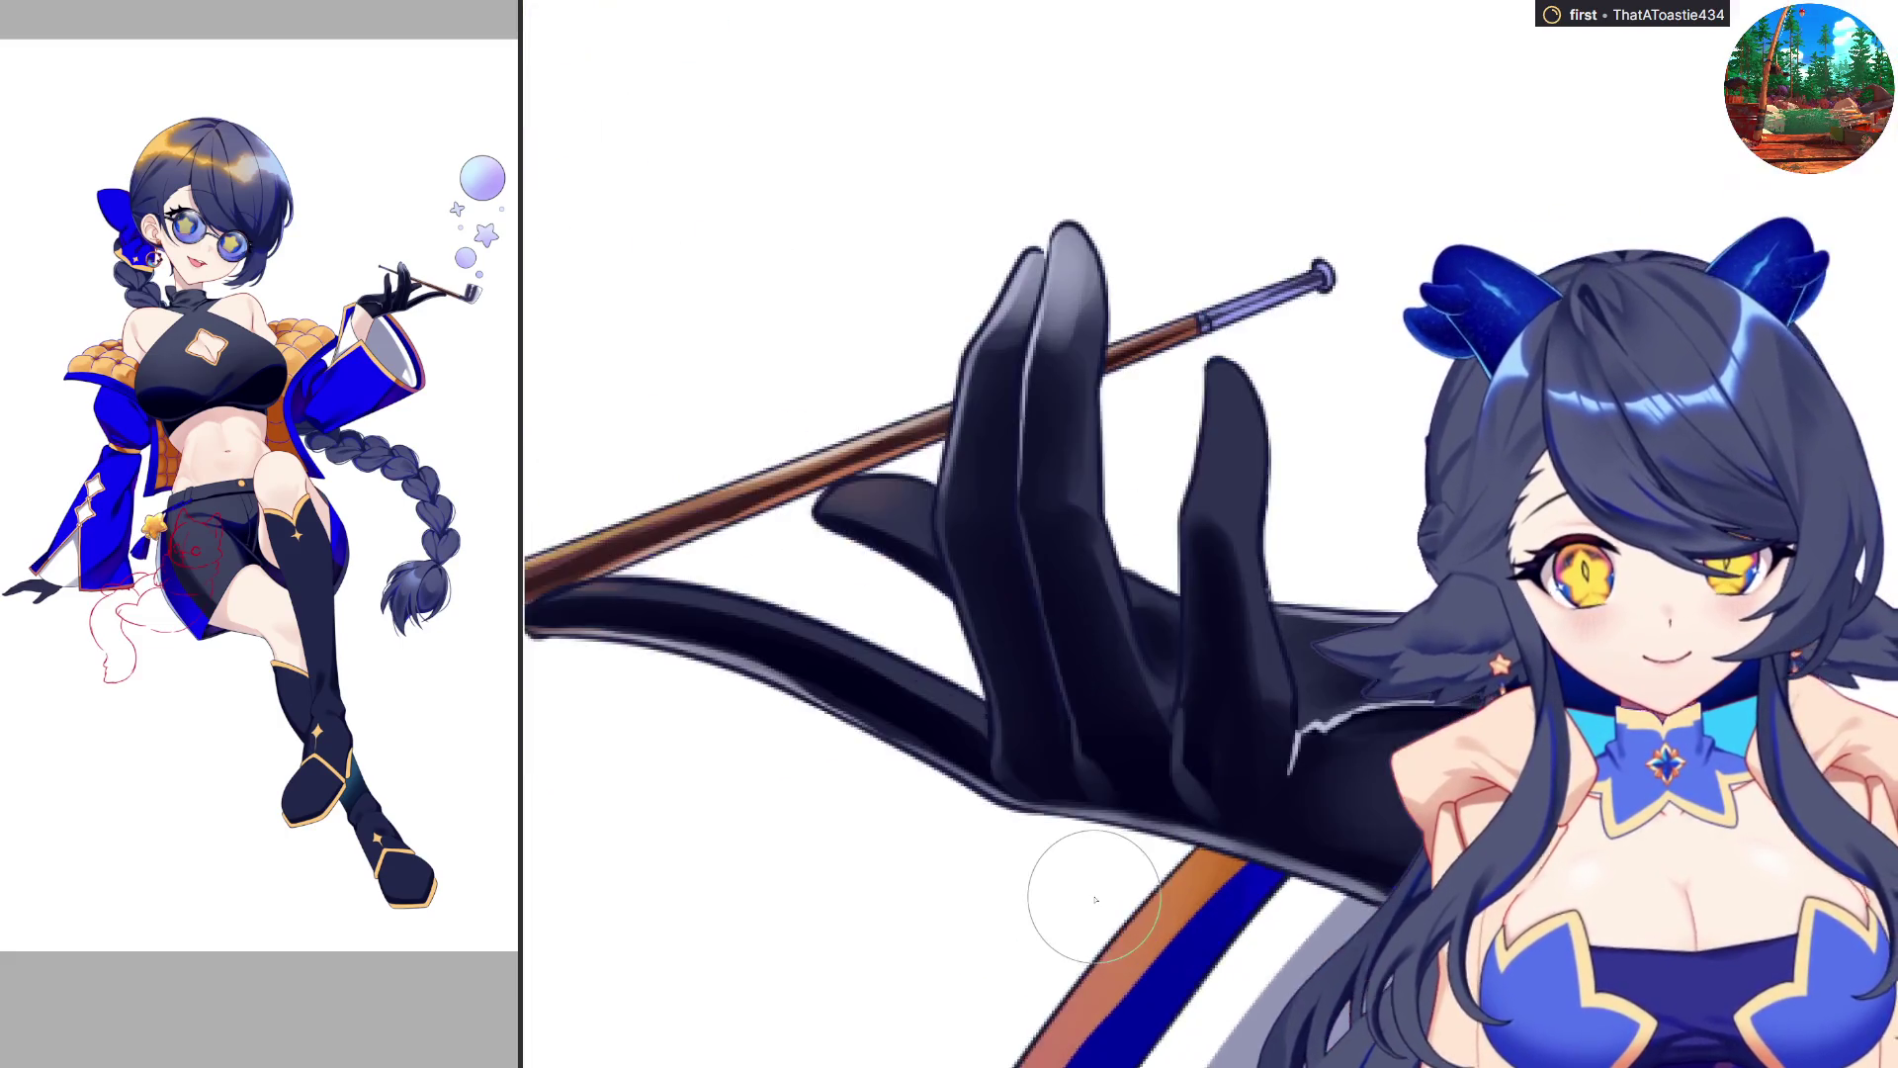
scroll(1070, 887, "up", 1)
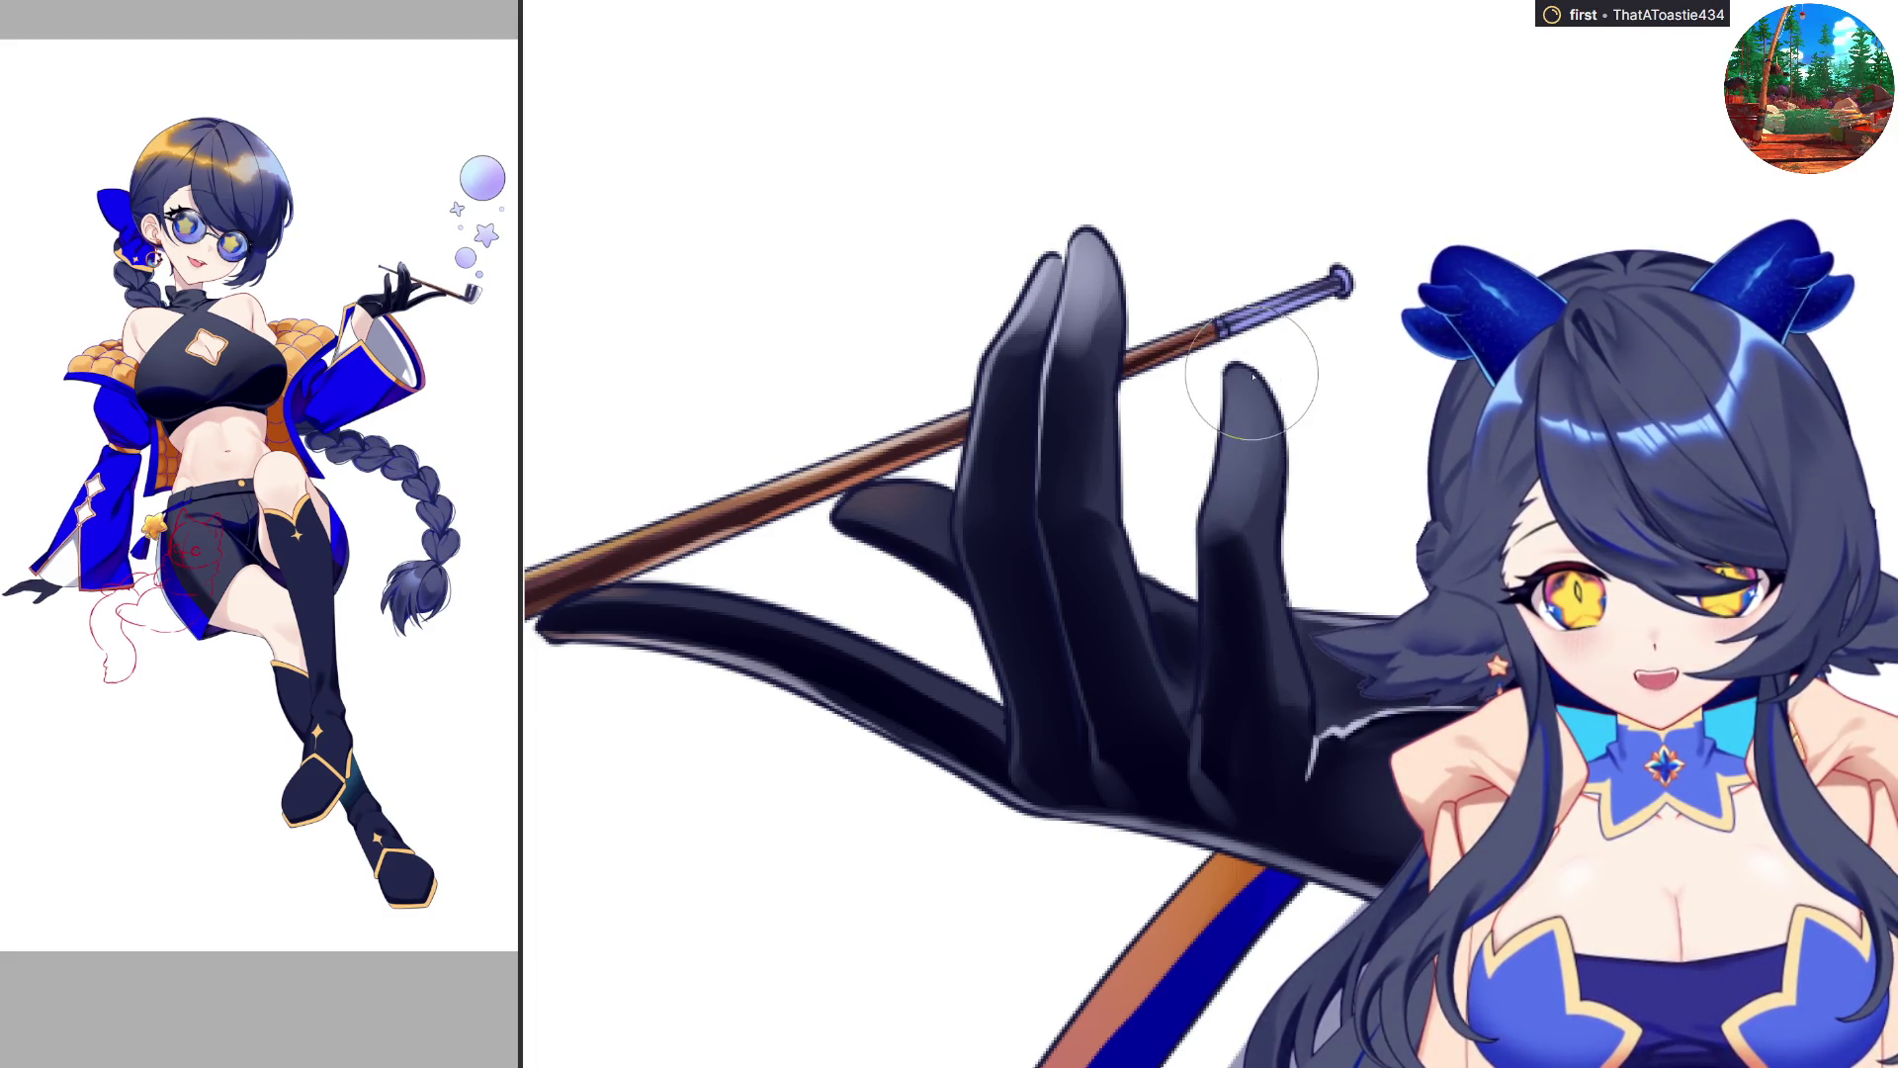
left_click_drag(1221, 379, 1205, 629)
left_click_drag(1204, 539, 1205, 729)
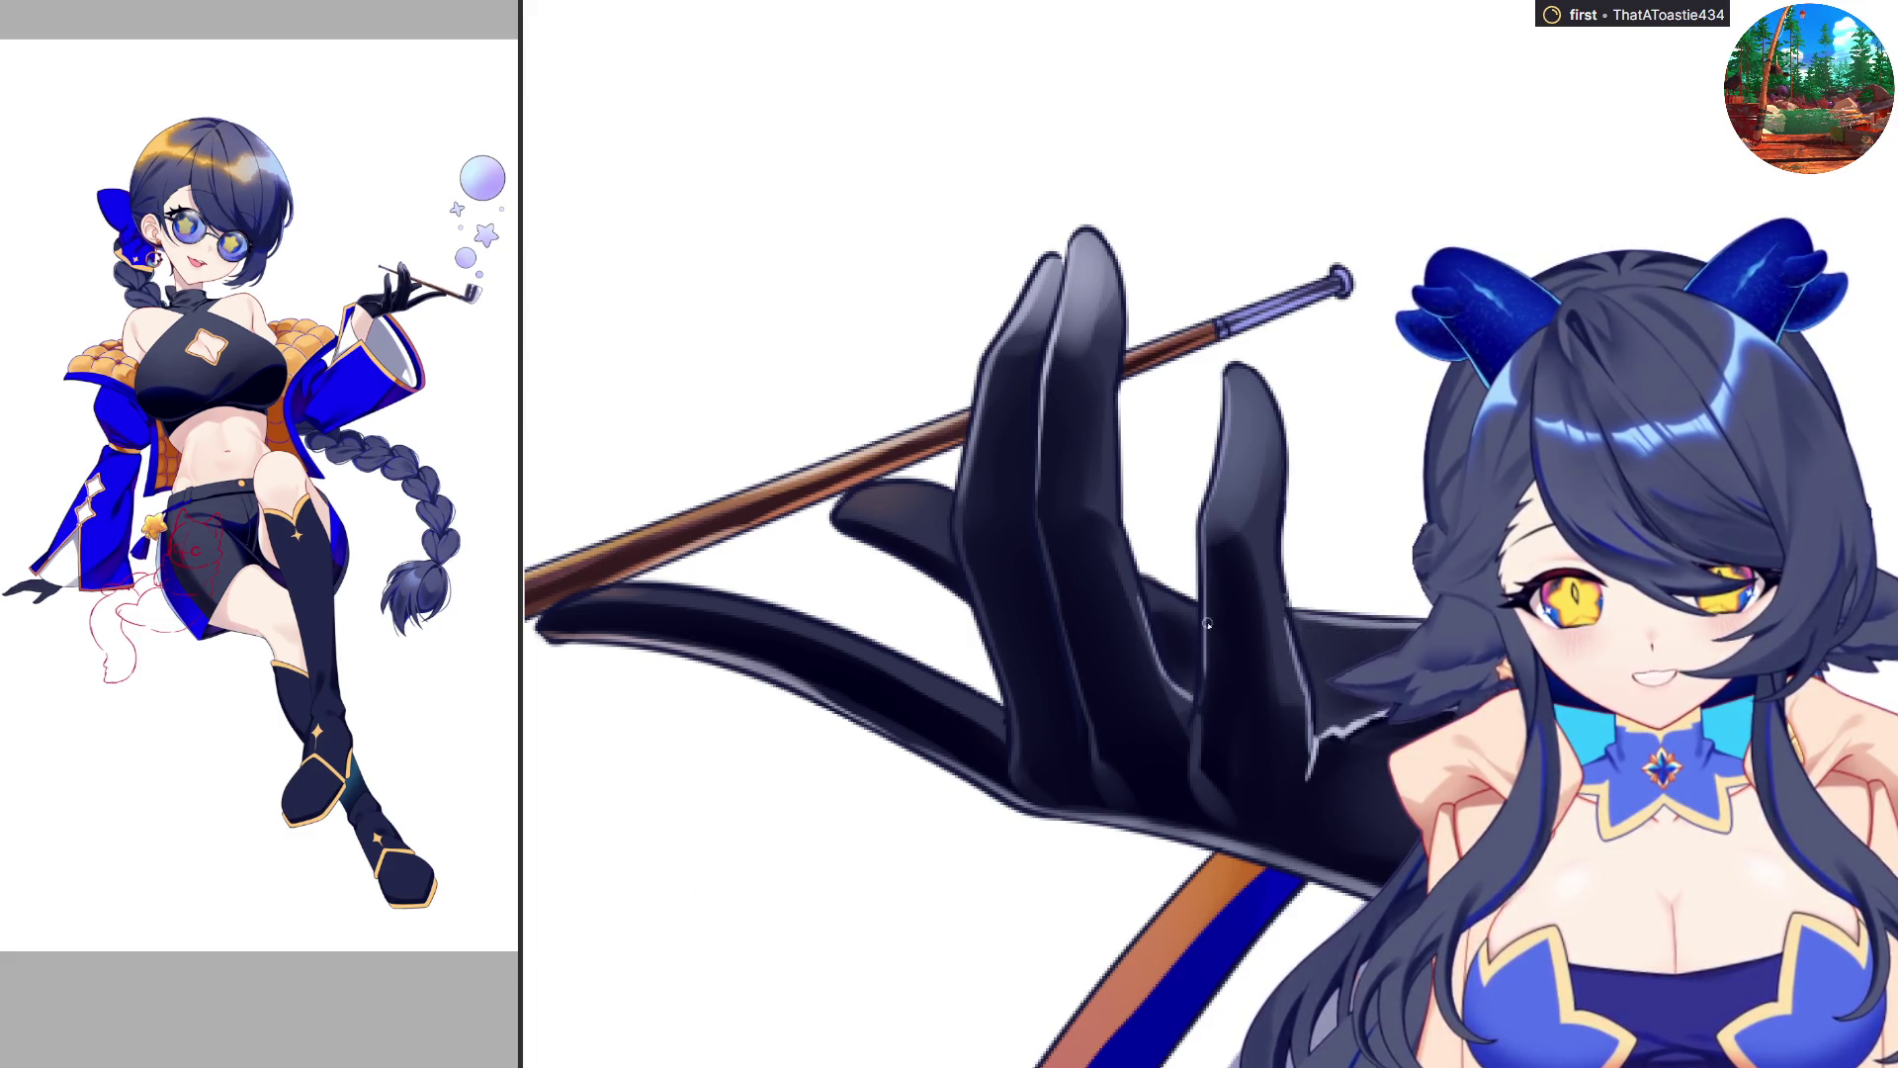
key("h")
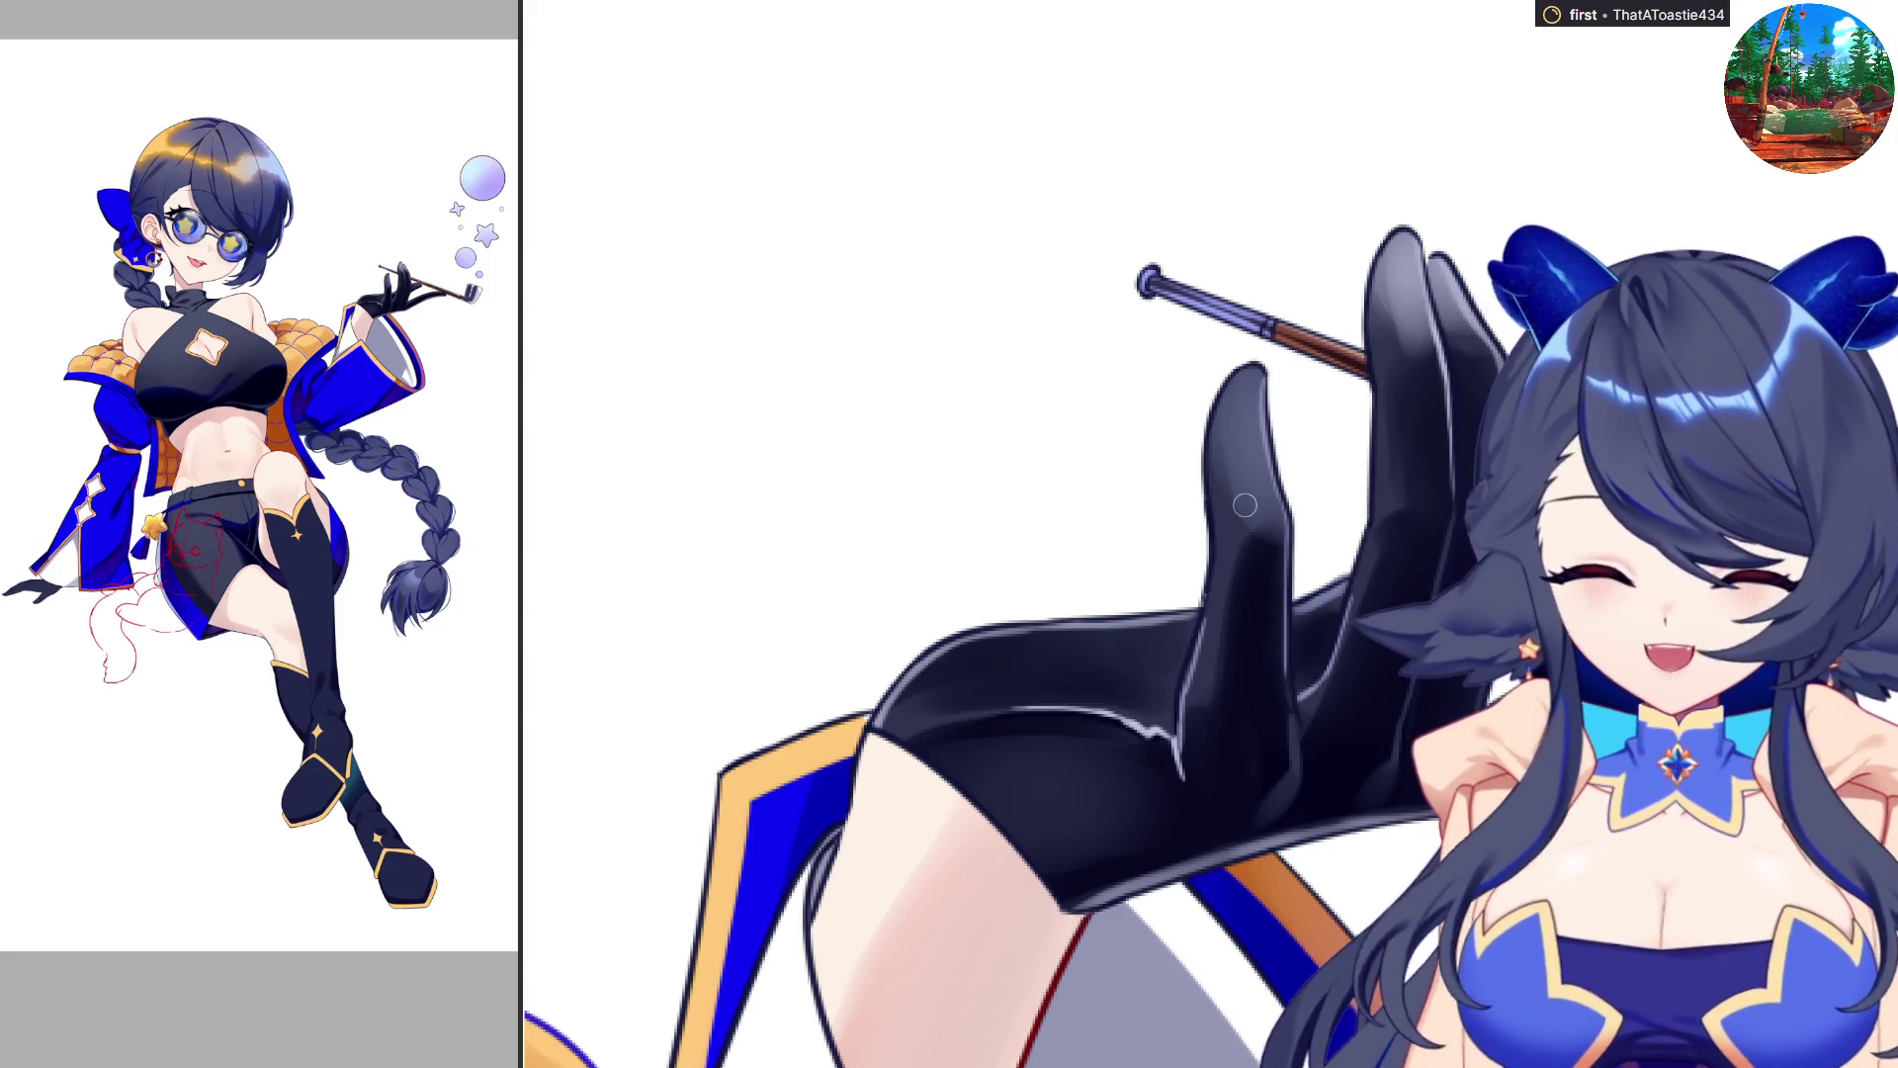
key("h")
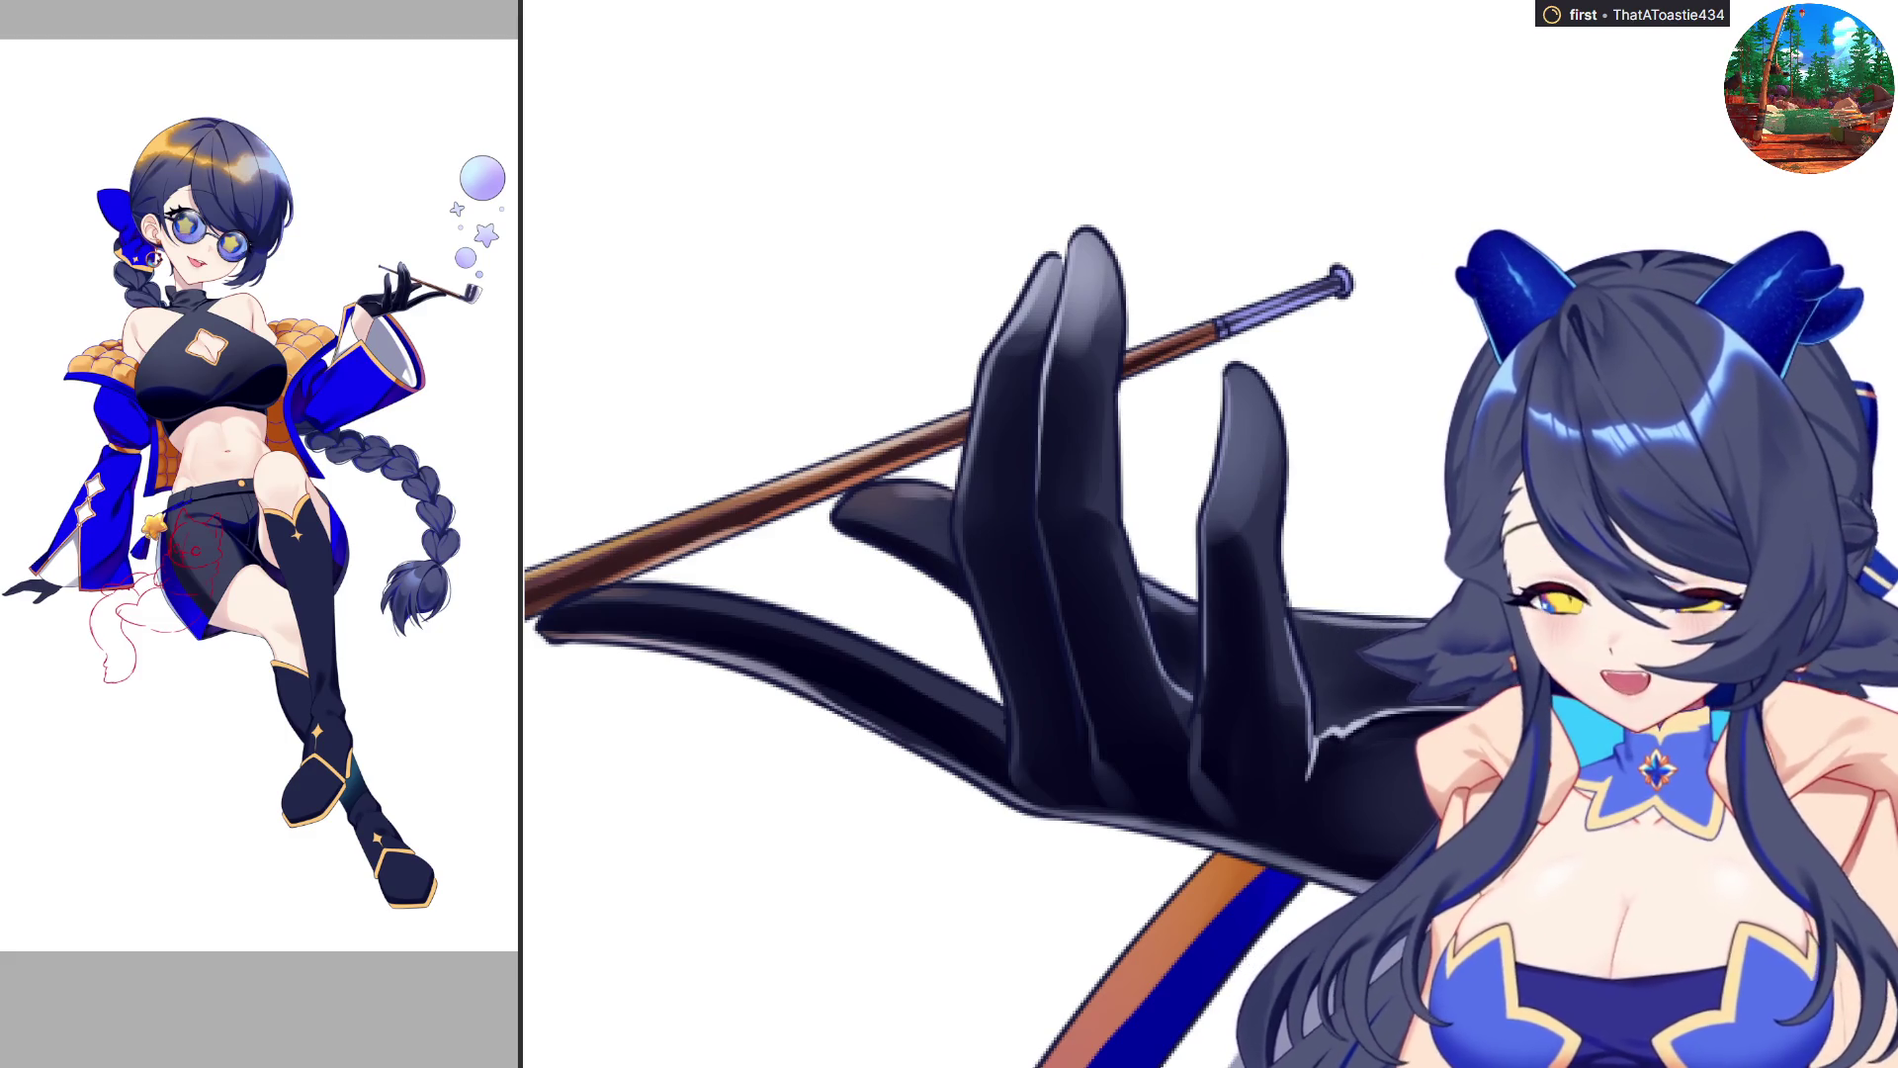
key("h")
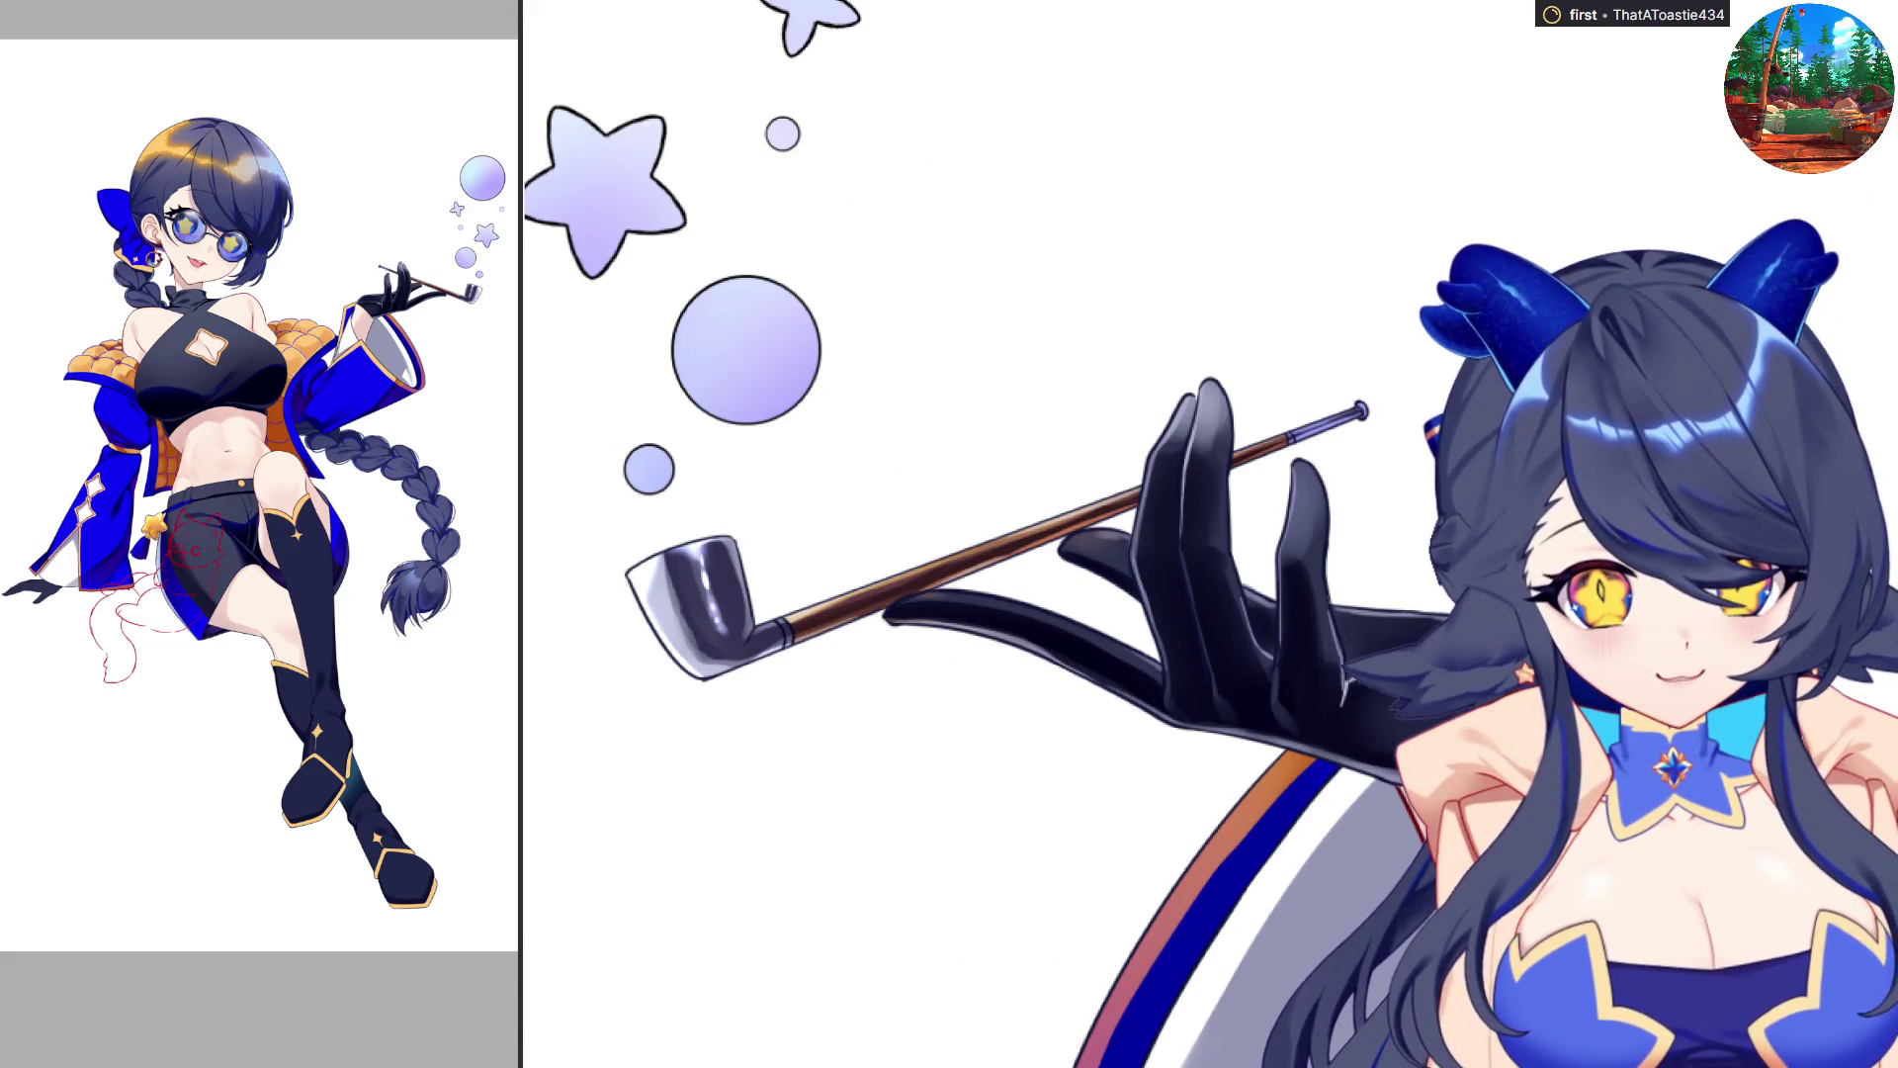
Add a blue highlight stroke along the glove's lower finger and check it mirrored.
scroll(996, 328, "up", 2)
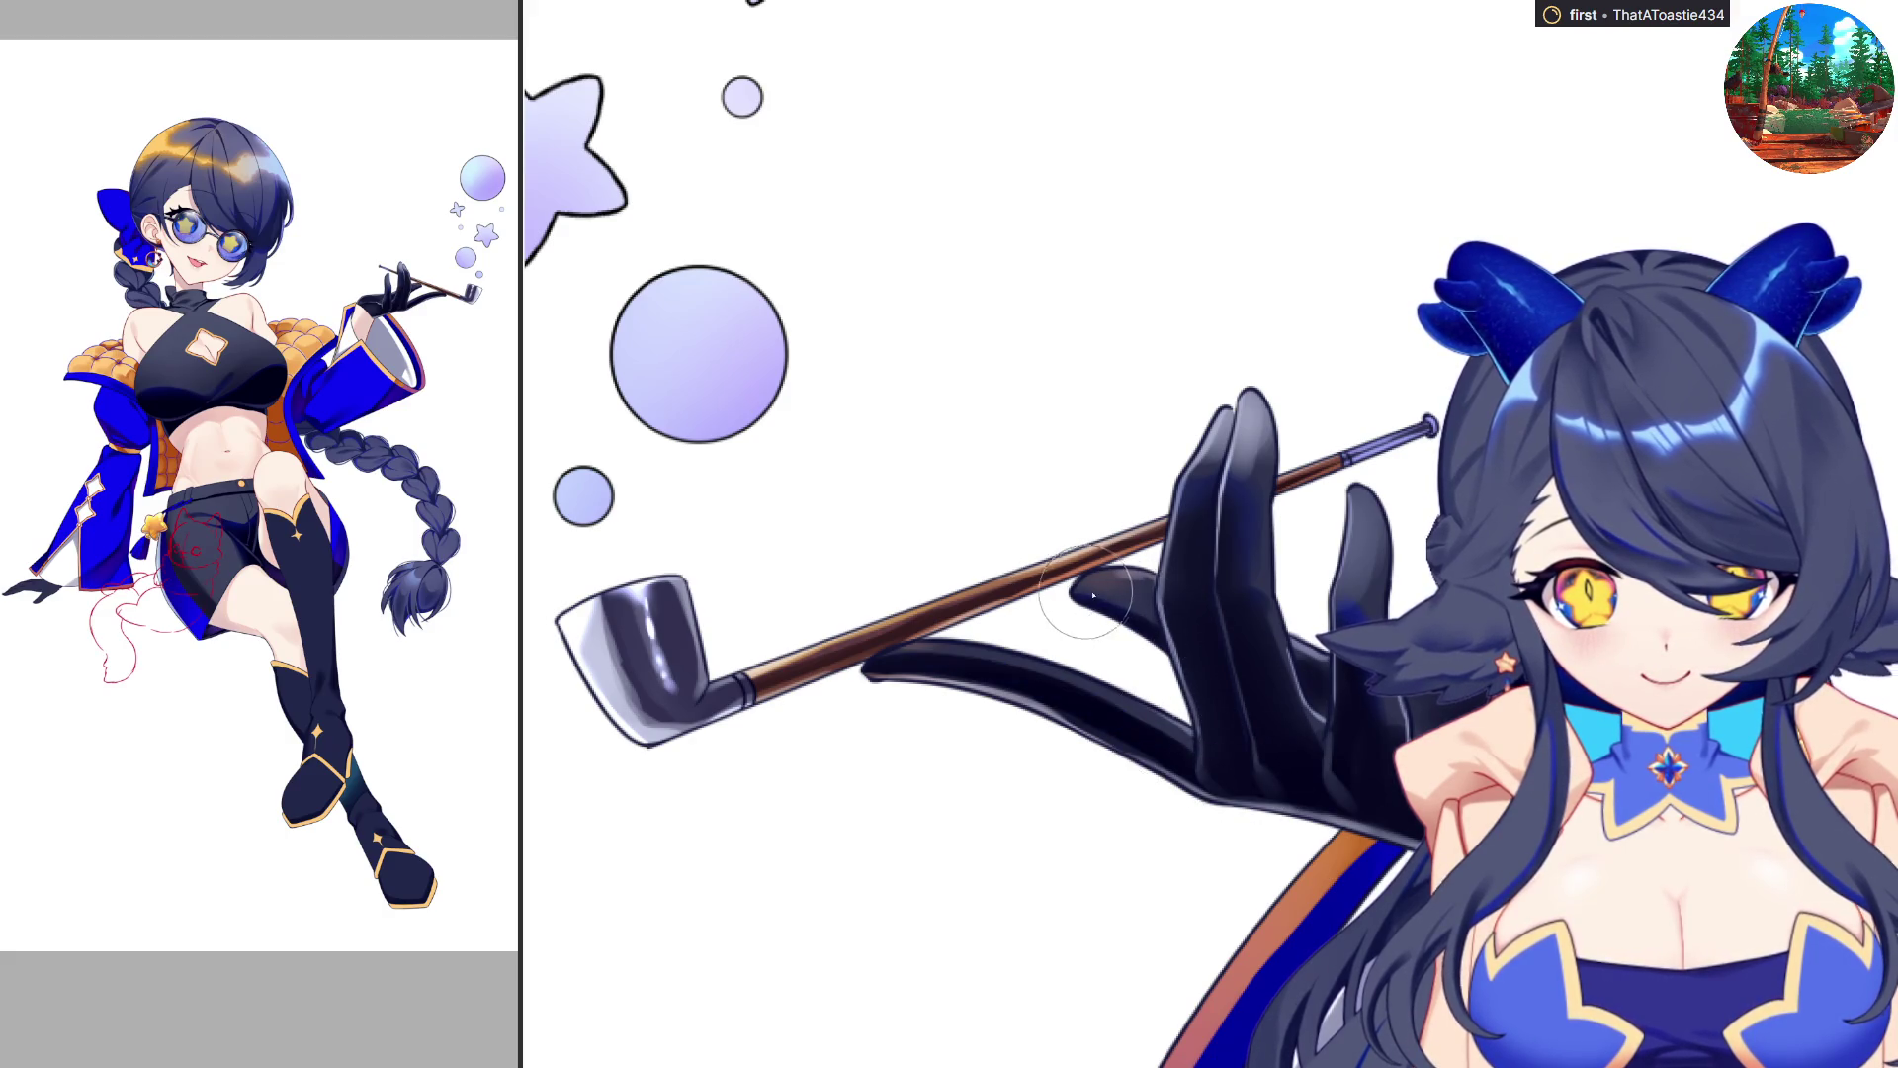
mouse_move(875, 657)
left_mouse_down()
mouse_move(1137, 726)
mouse_move(1226, 796)
left_mouse_up()
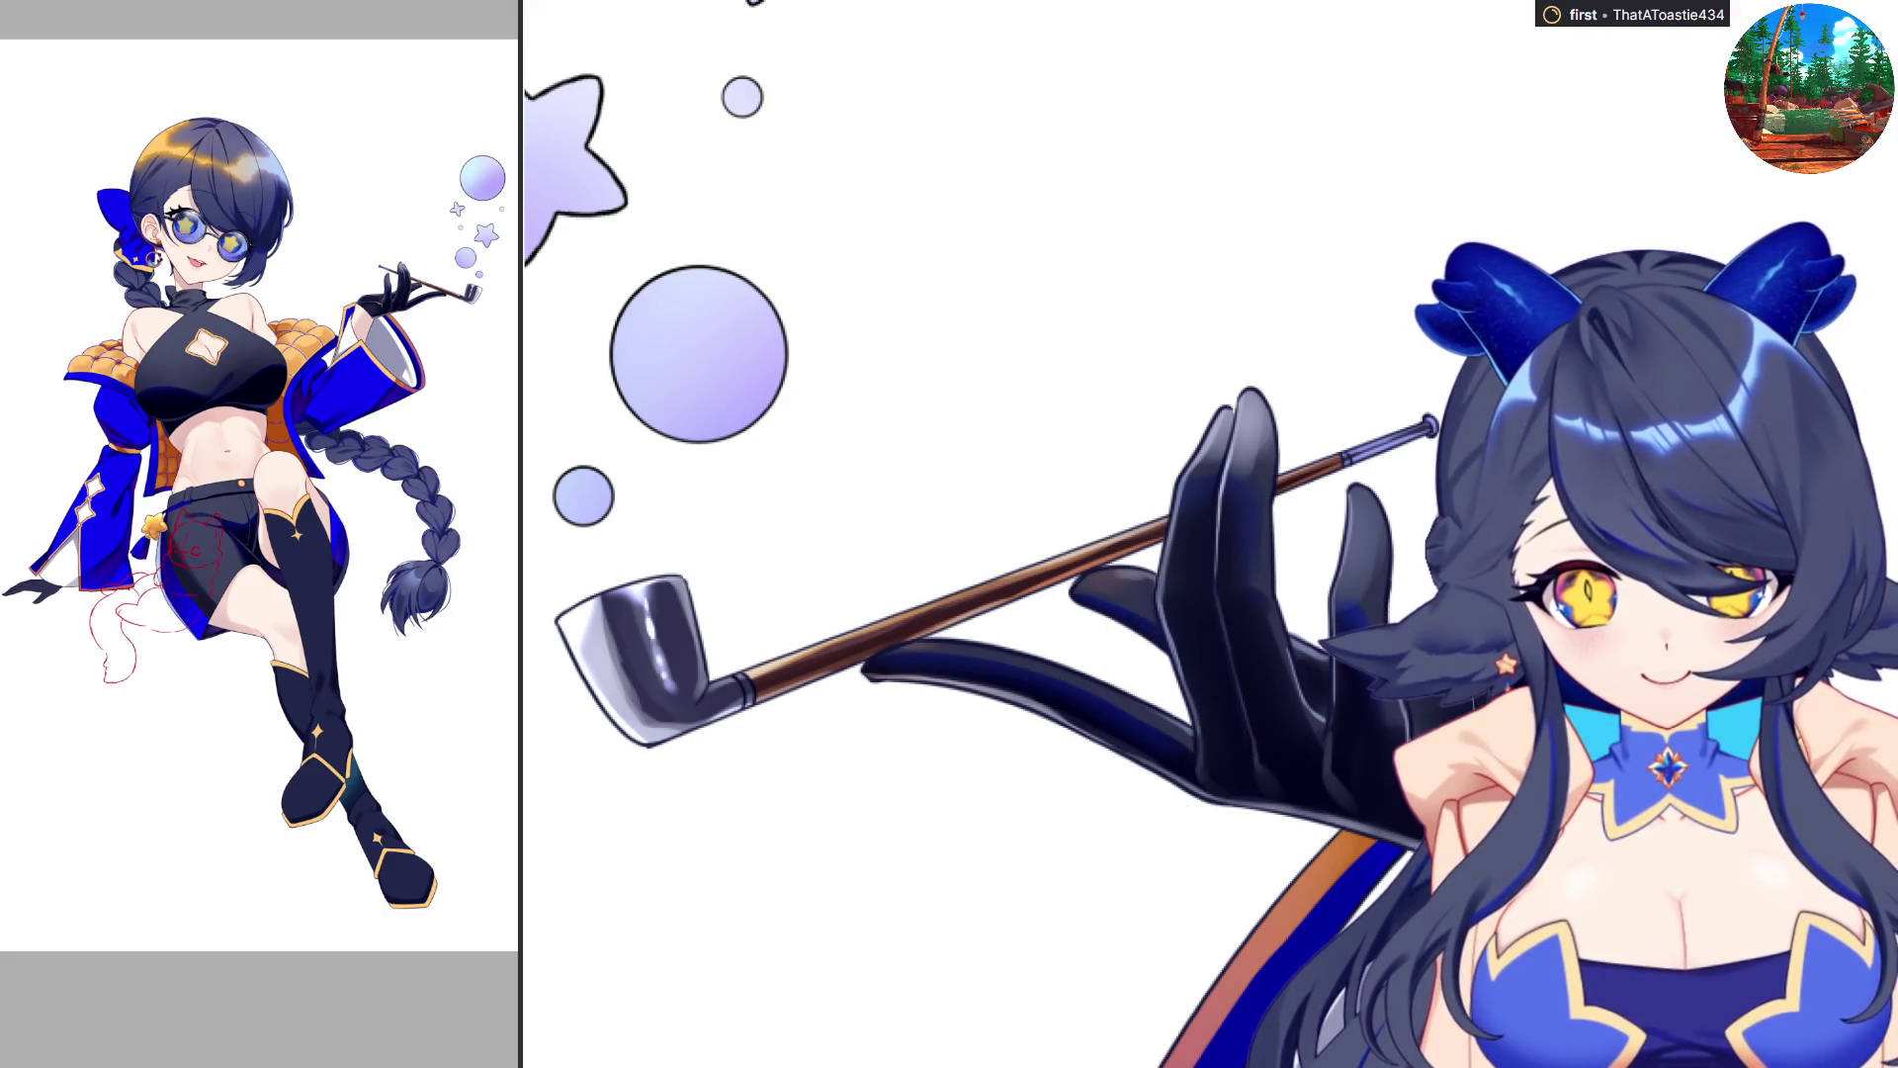
key("h")
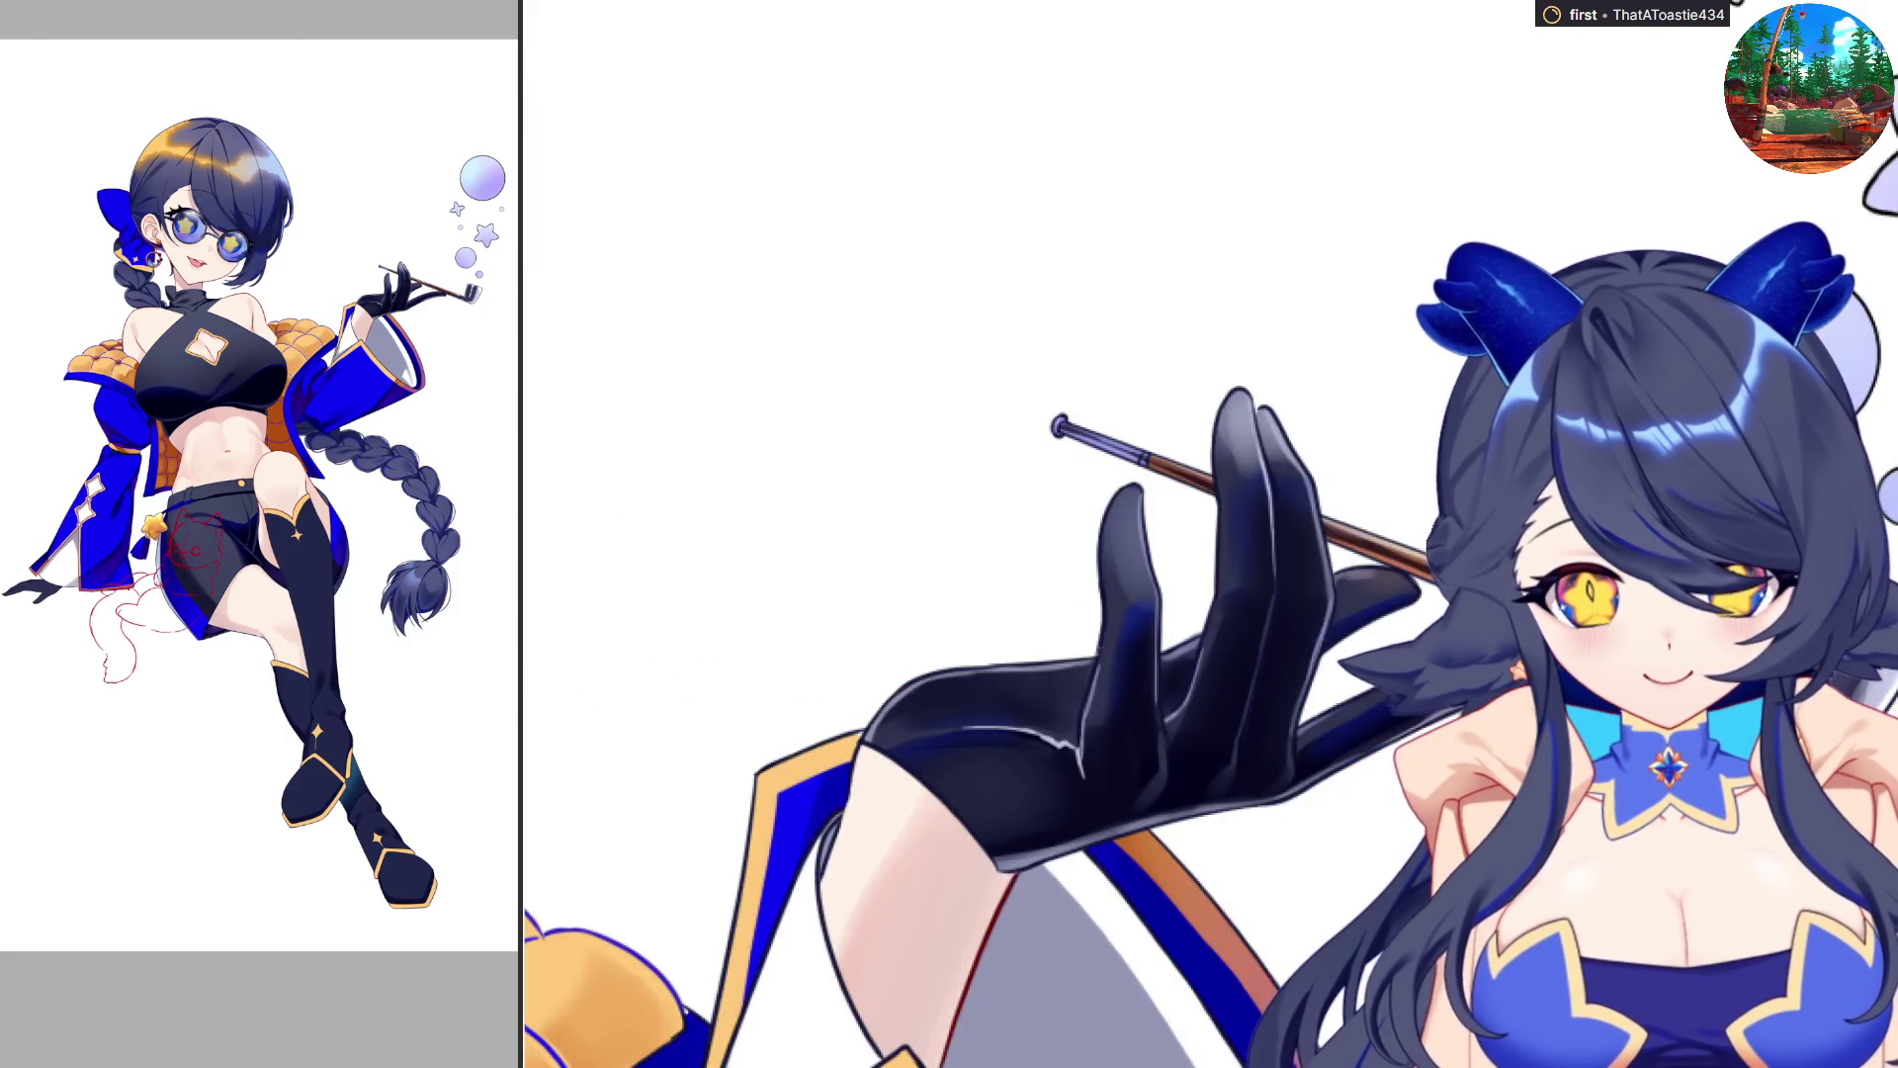
scroll(1210, 534, "down", 5)
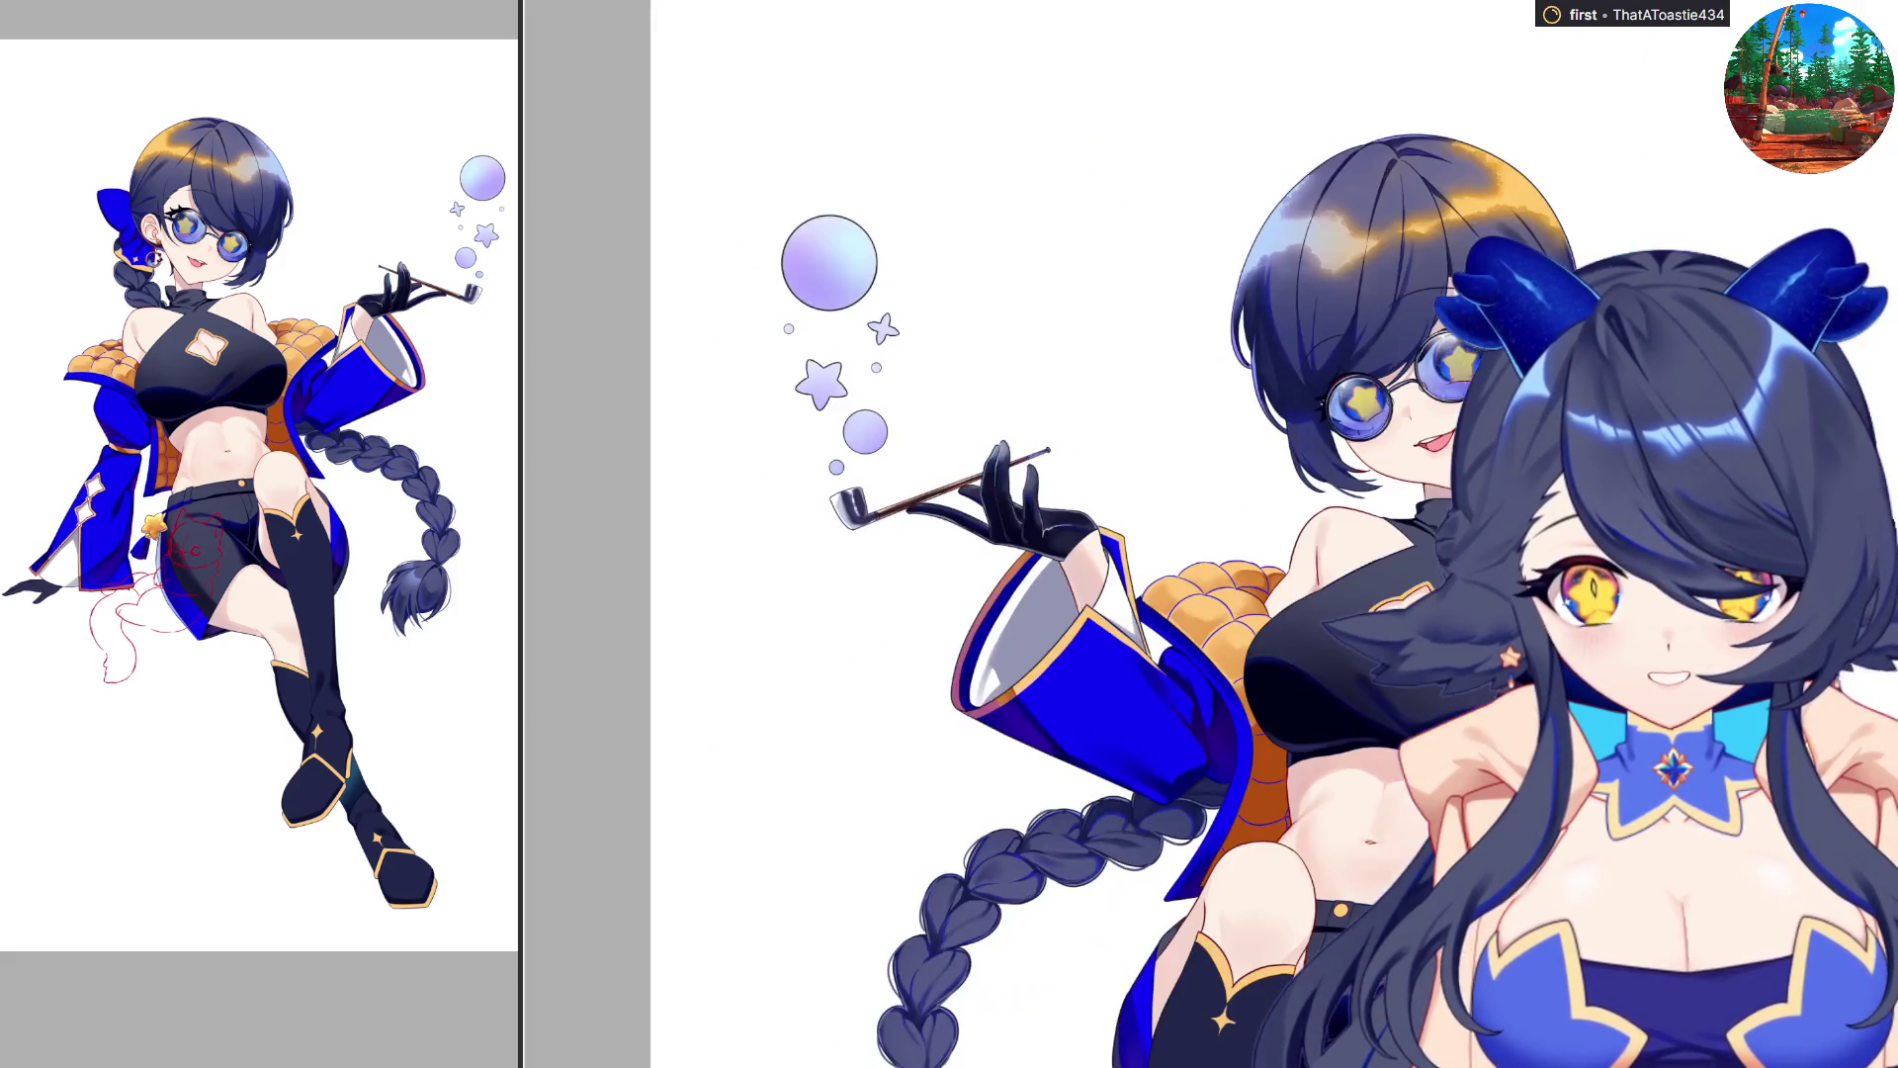
scroll(993, 396, "up", 5)
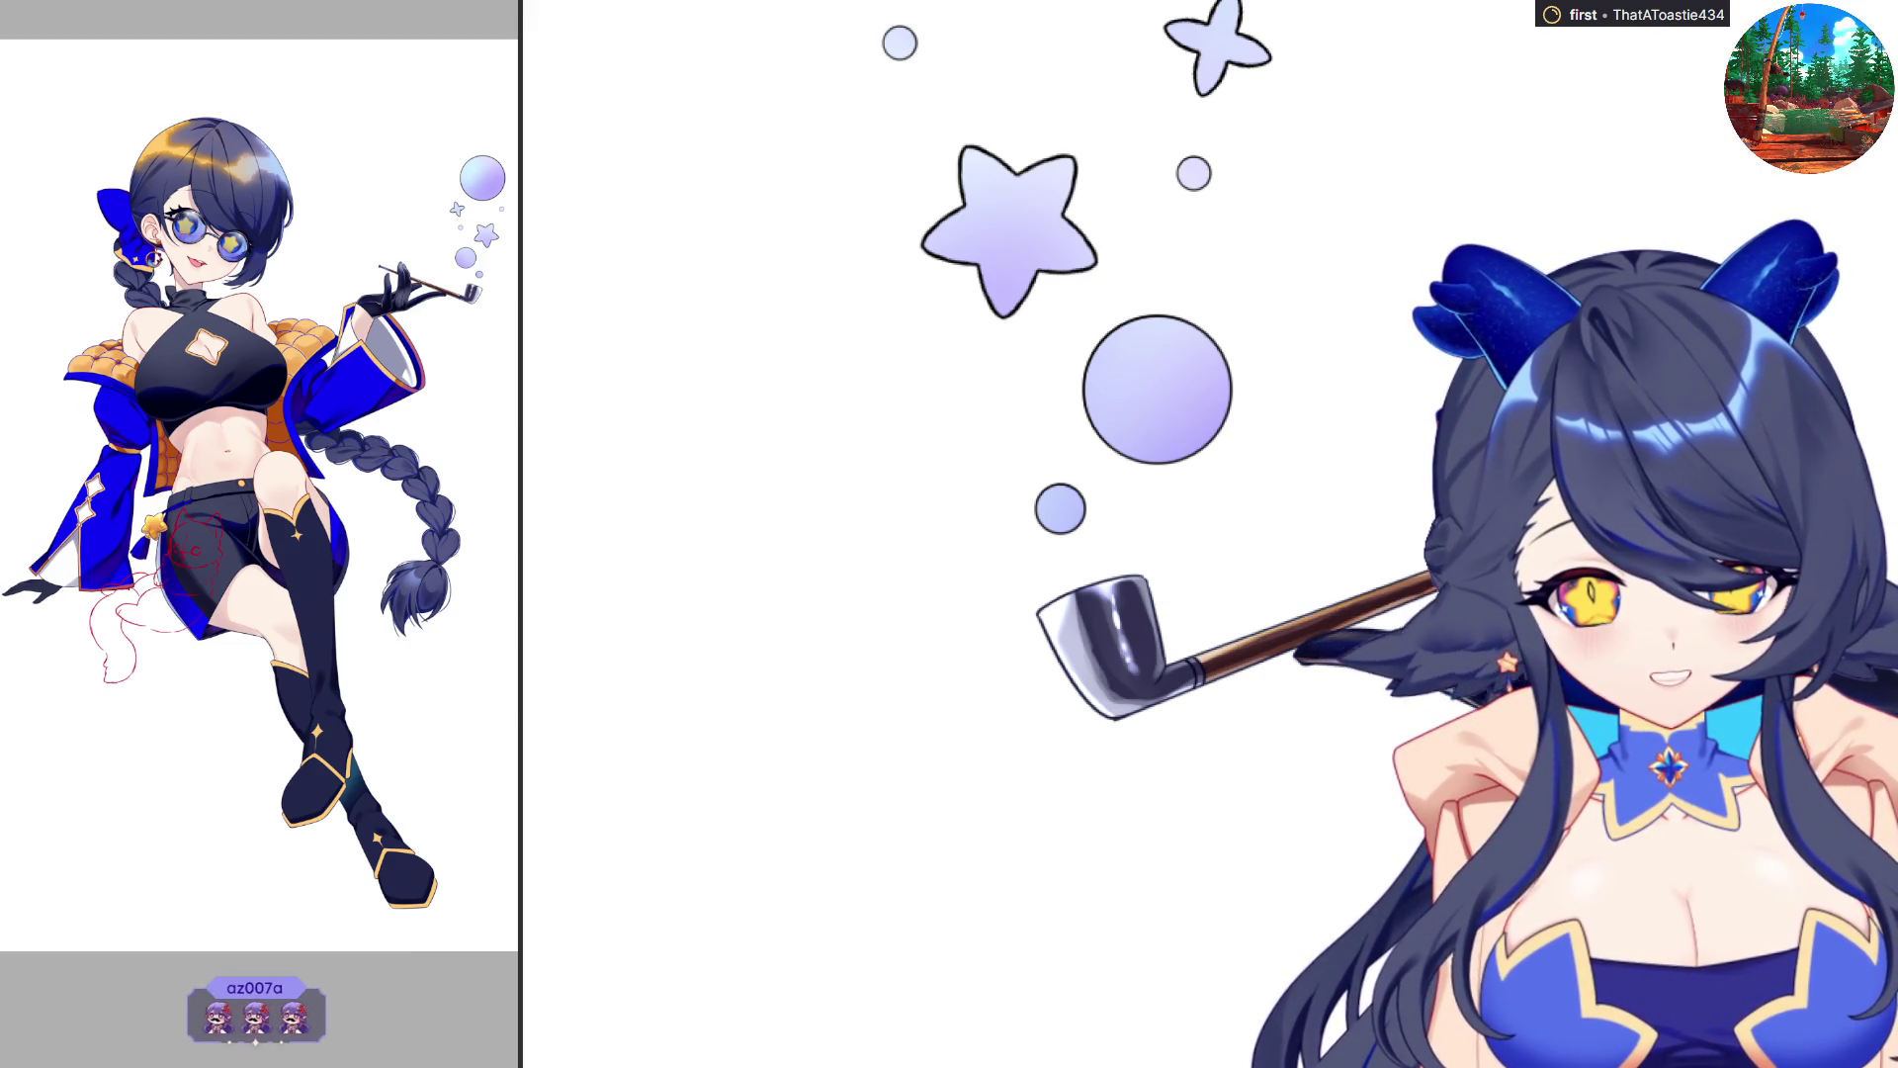
scroll(1023, 742, "left", 3)
key("m")
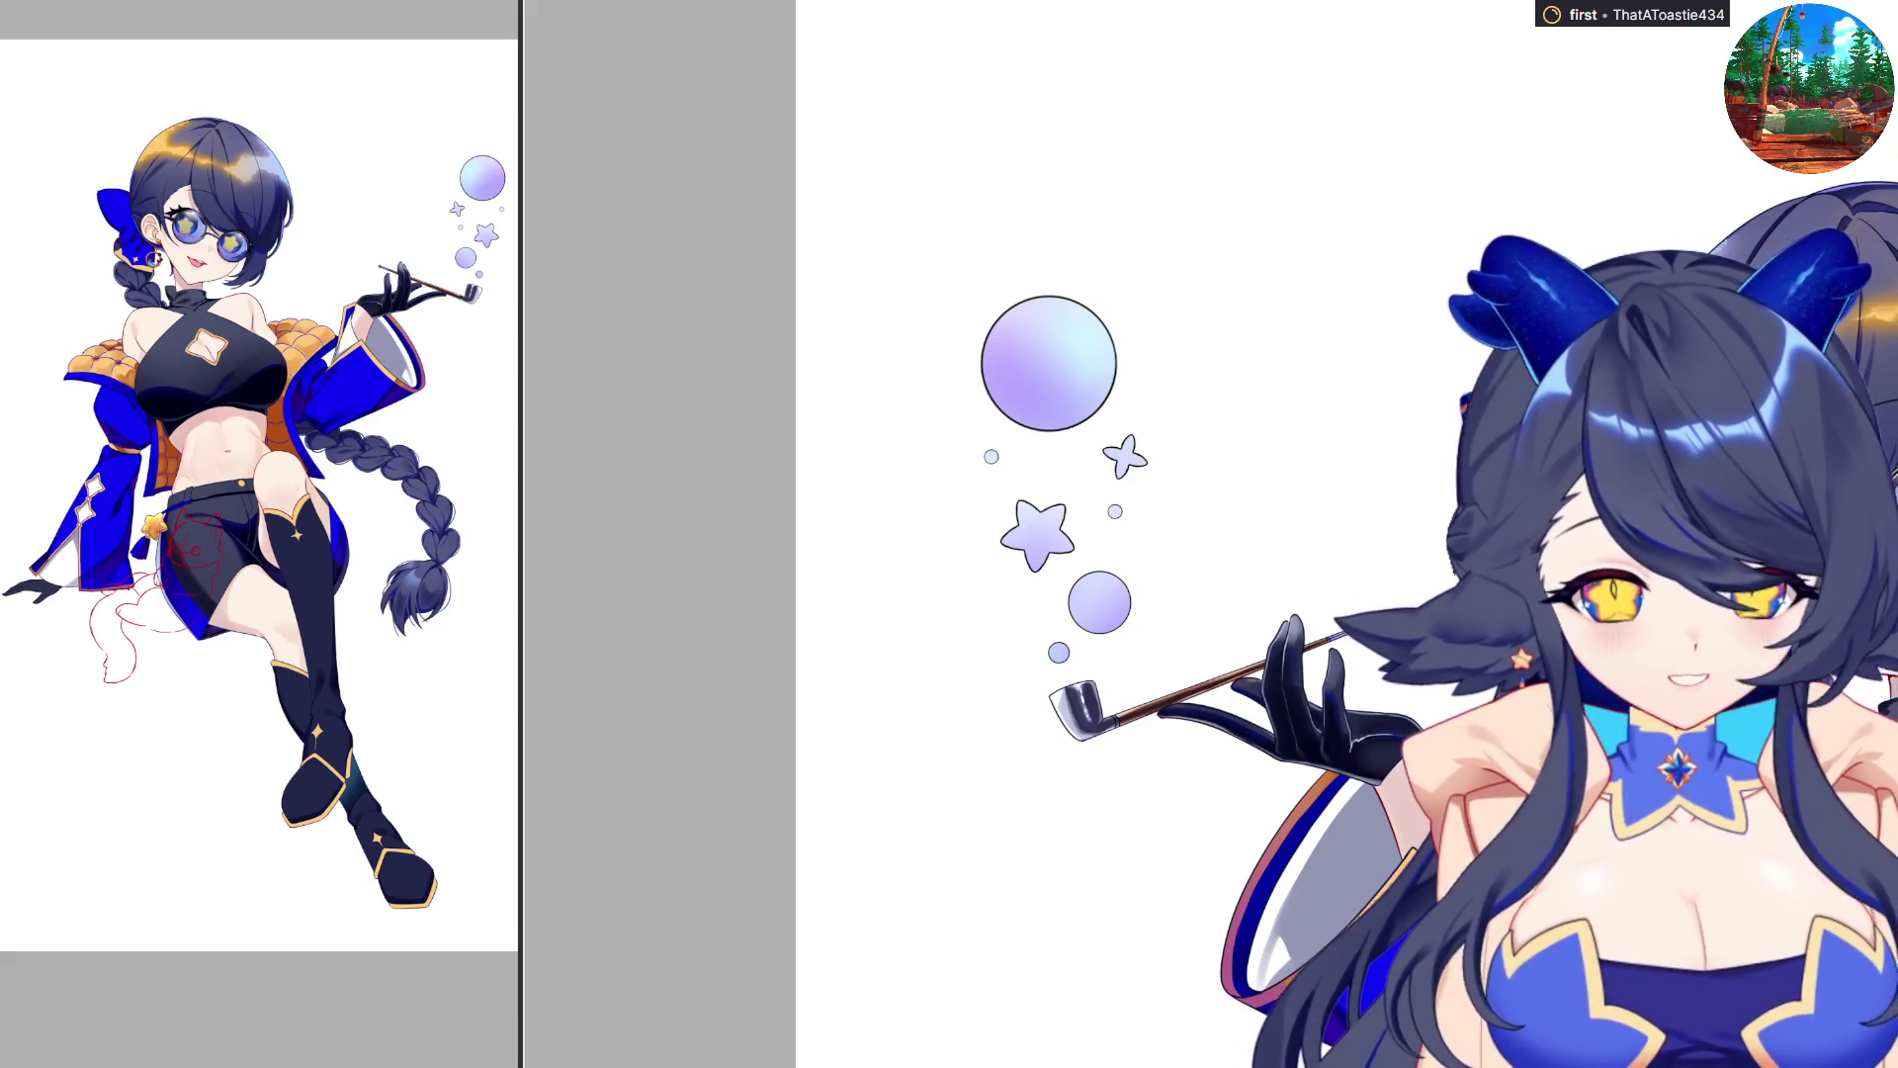
scroll(1171, 559, "down", 2)
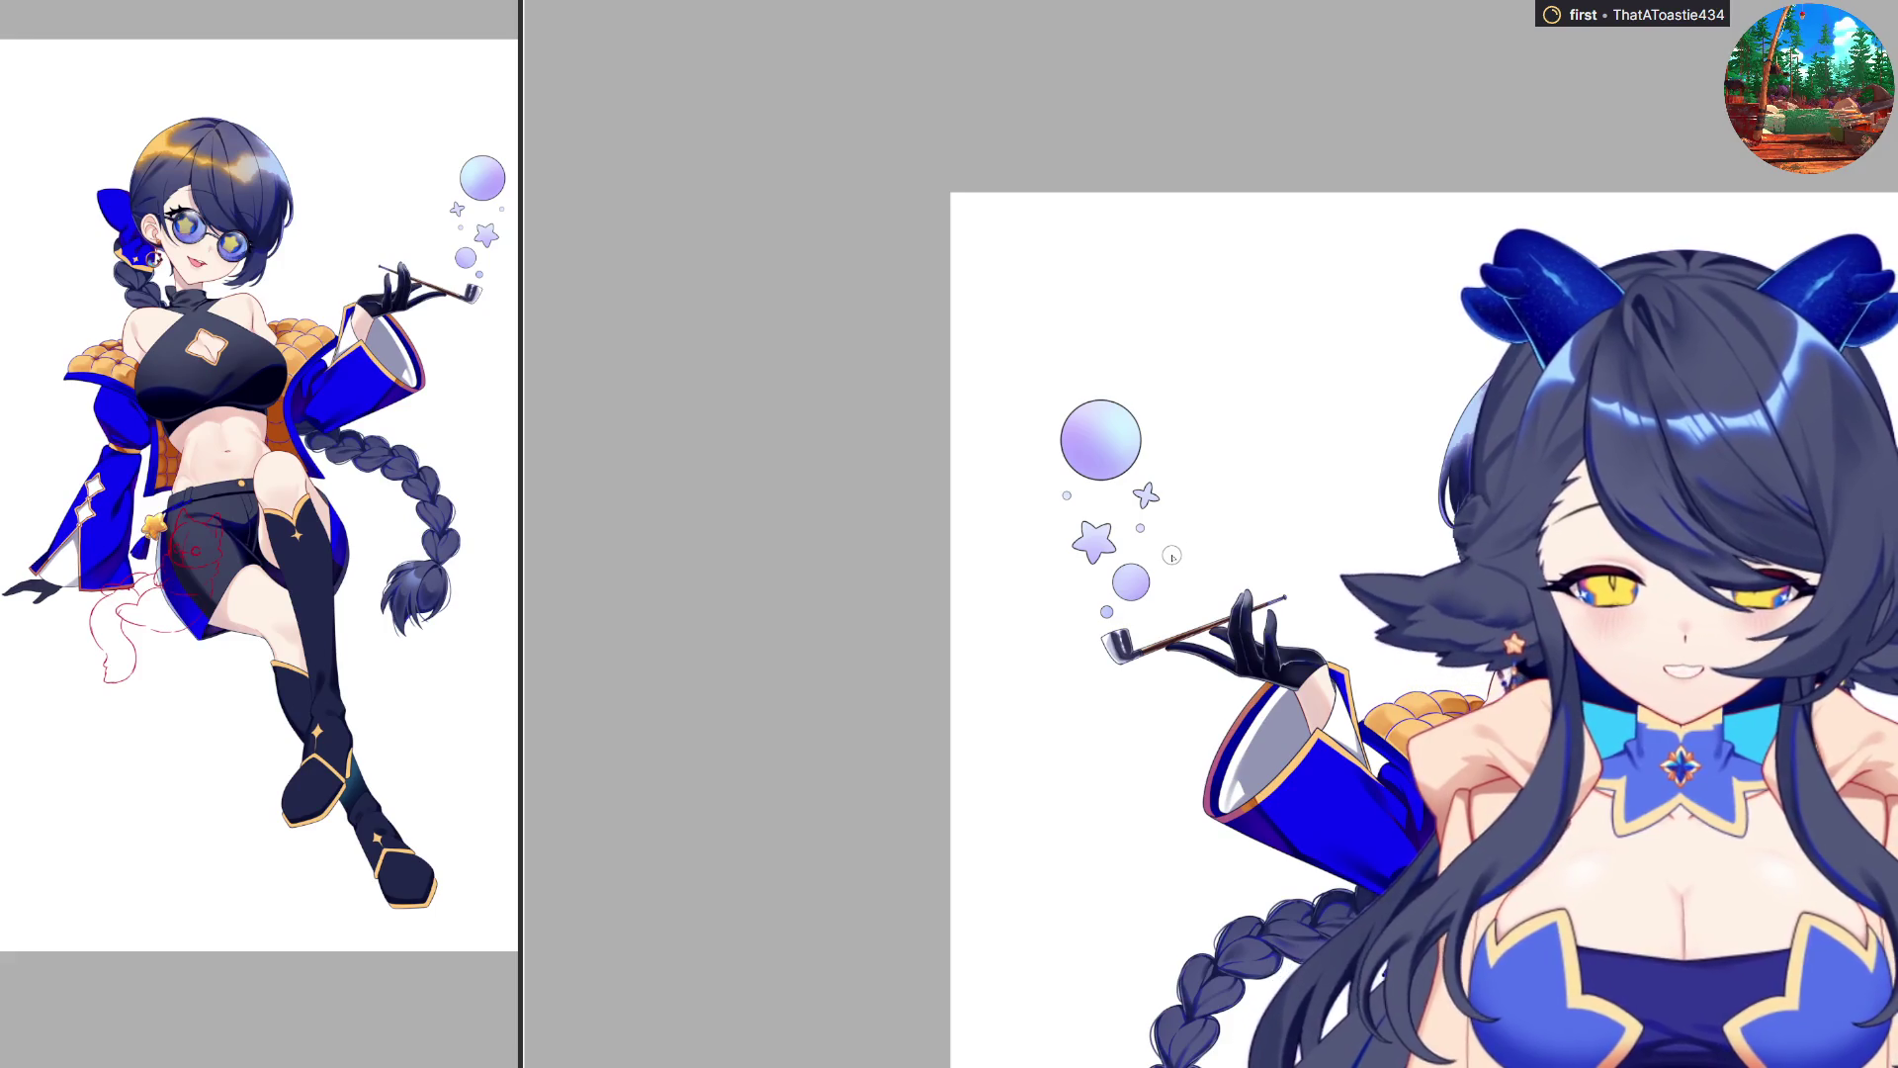
scroll(1171, 559, "down", 1)
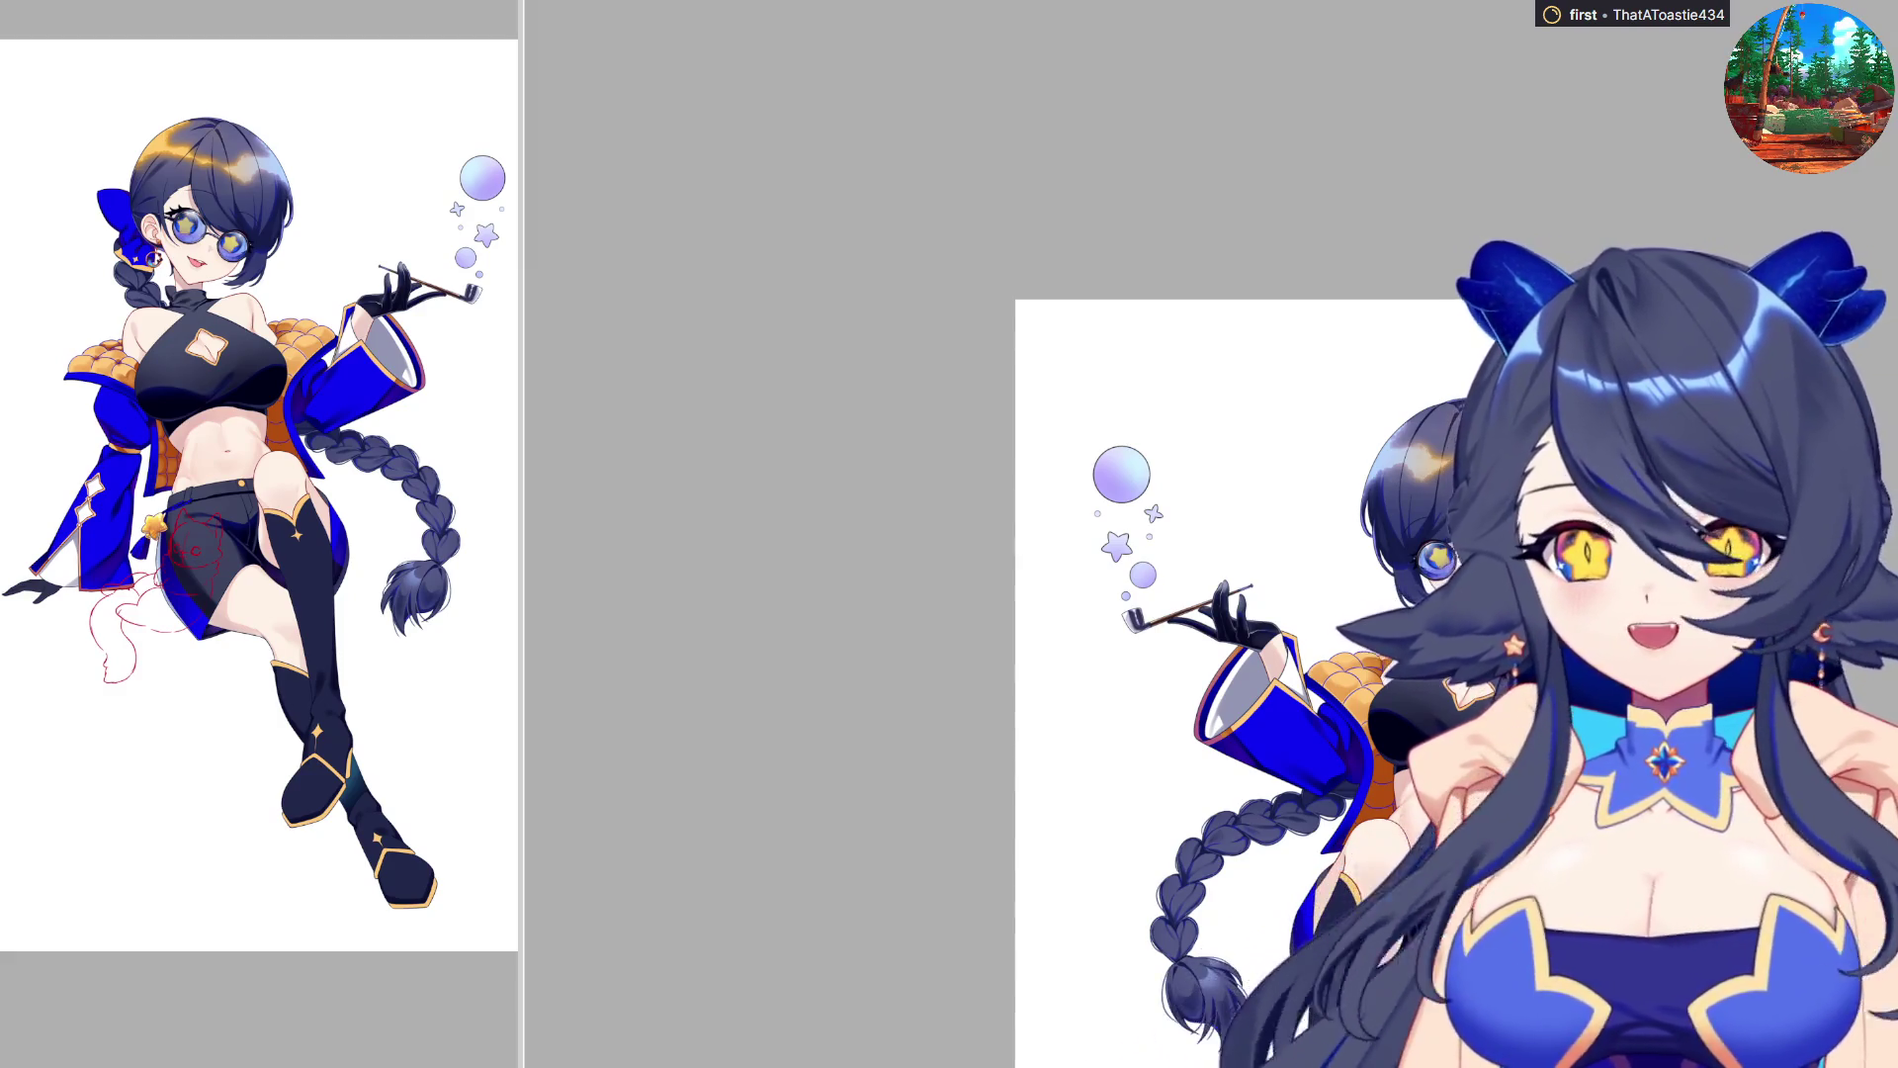
scroll(1225, 248, "up", 5)
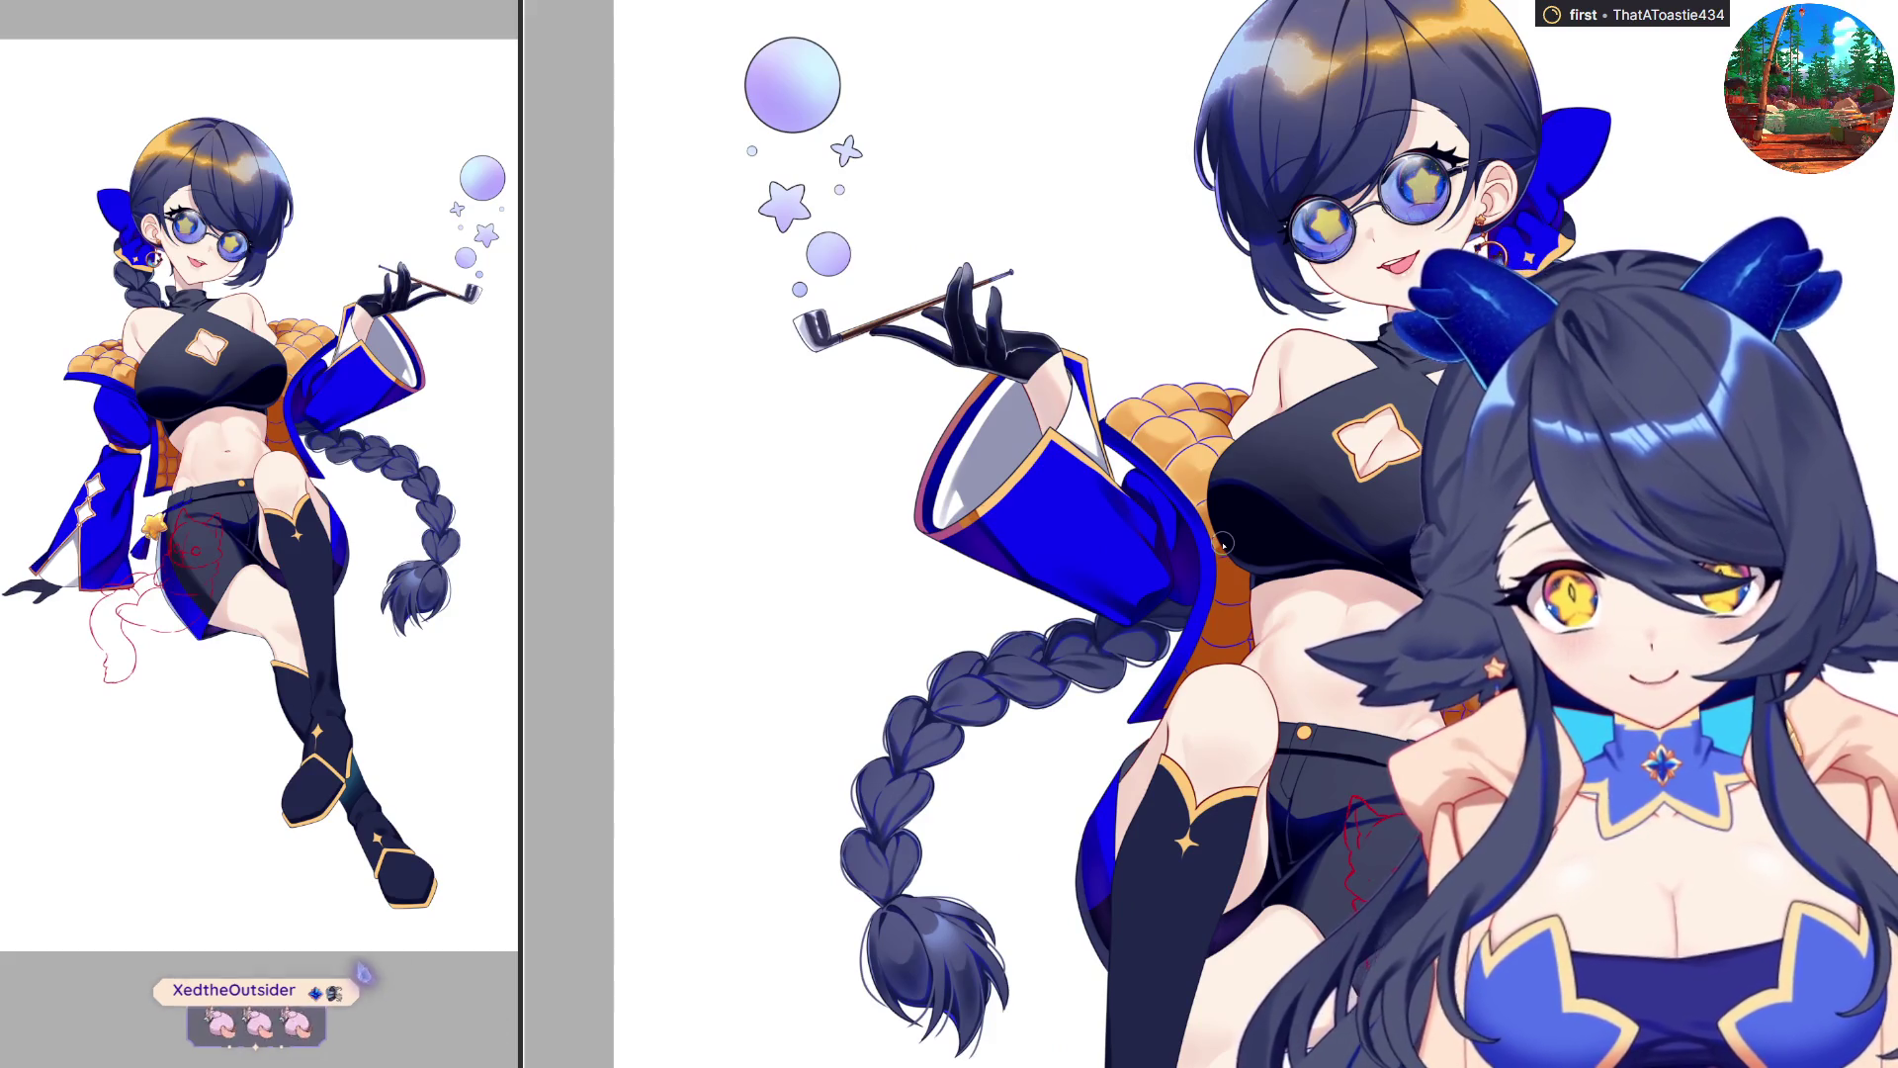
scroll(1286, 394, "down", 2)
scroll(1286, 395, "up", 1)
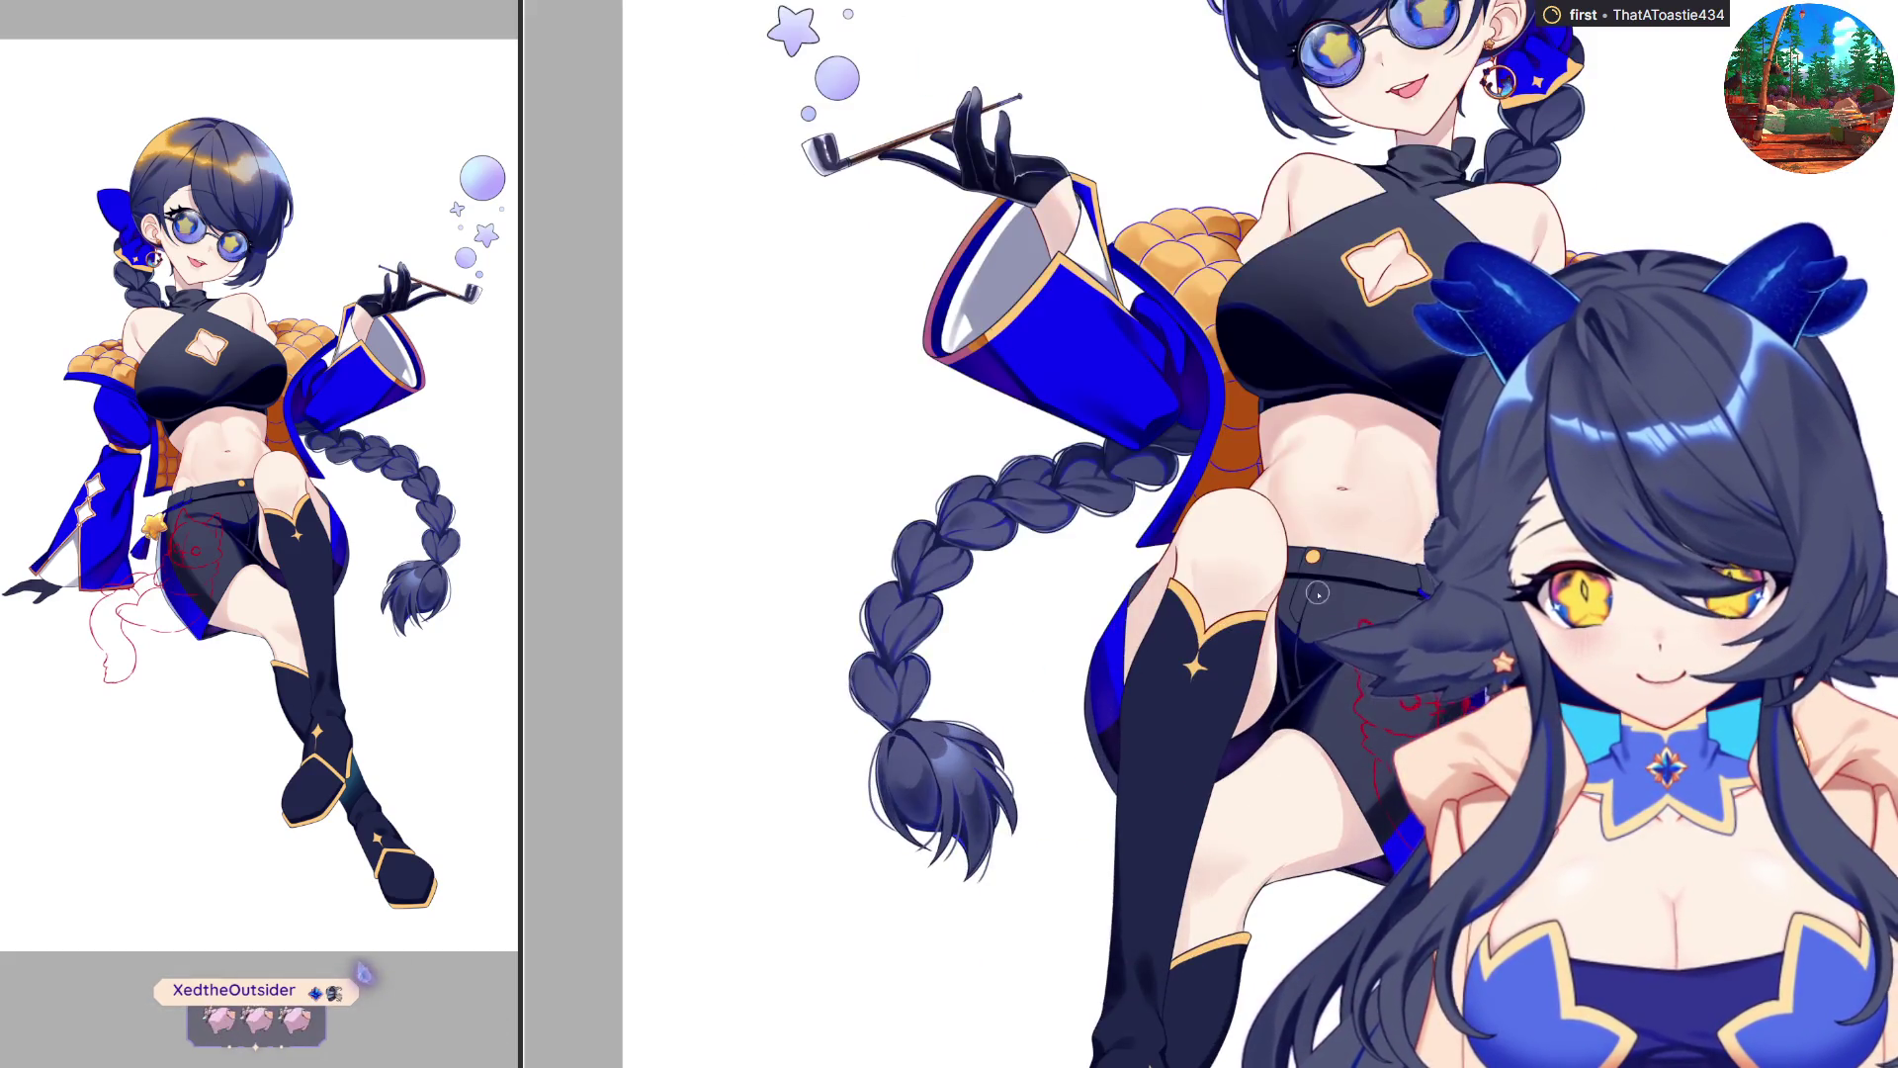
scroll(1286, 394, "down", 2)
scroll(1210, 534, "up", 5)
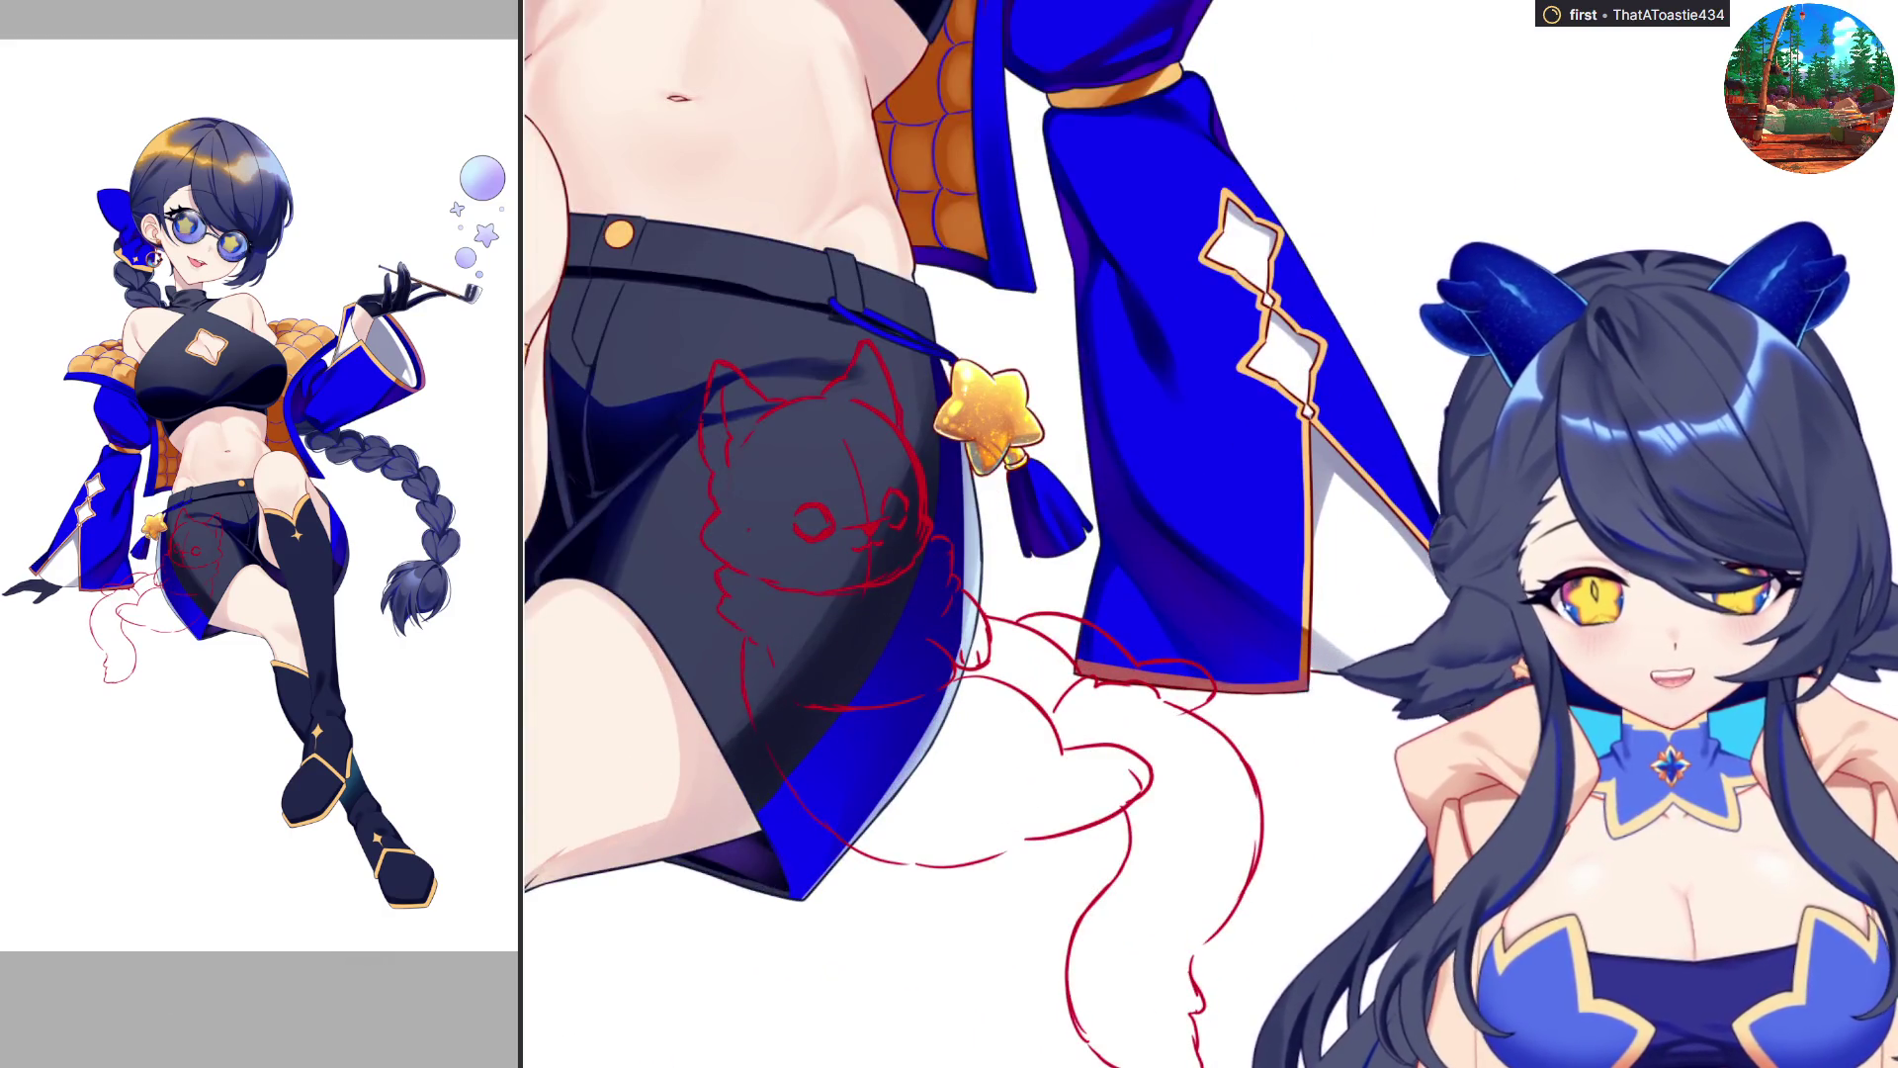
scroll(1012, 534, "down", 4)
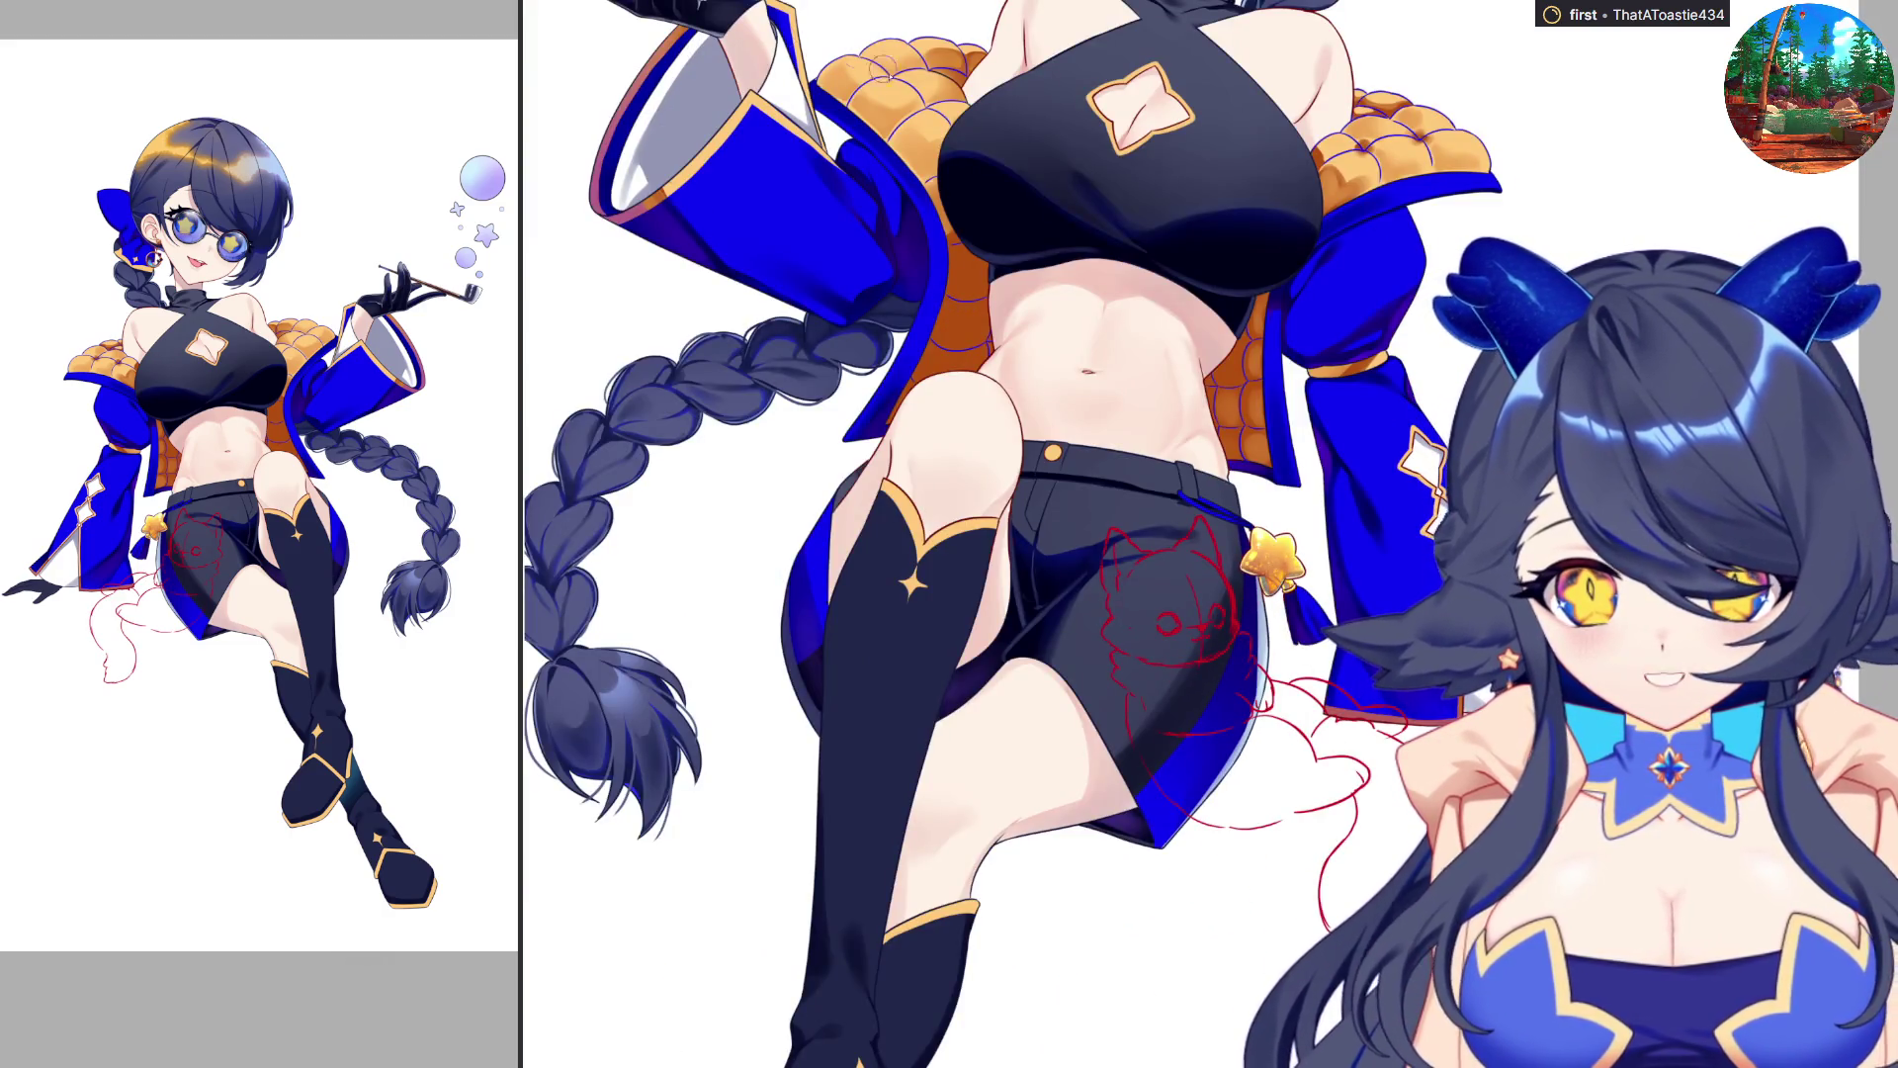
scroll(1013, 534, "up", 4)
scroll(1210, 534, "up", 1)
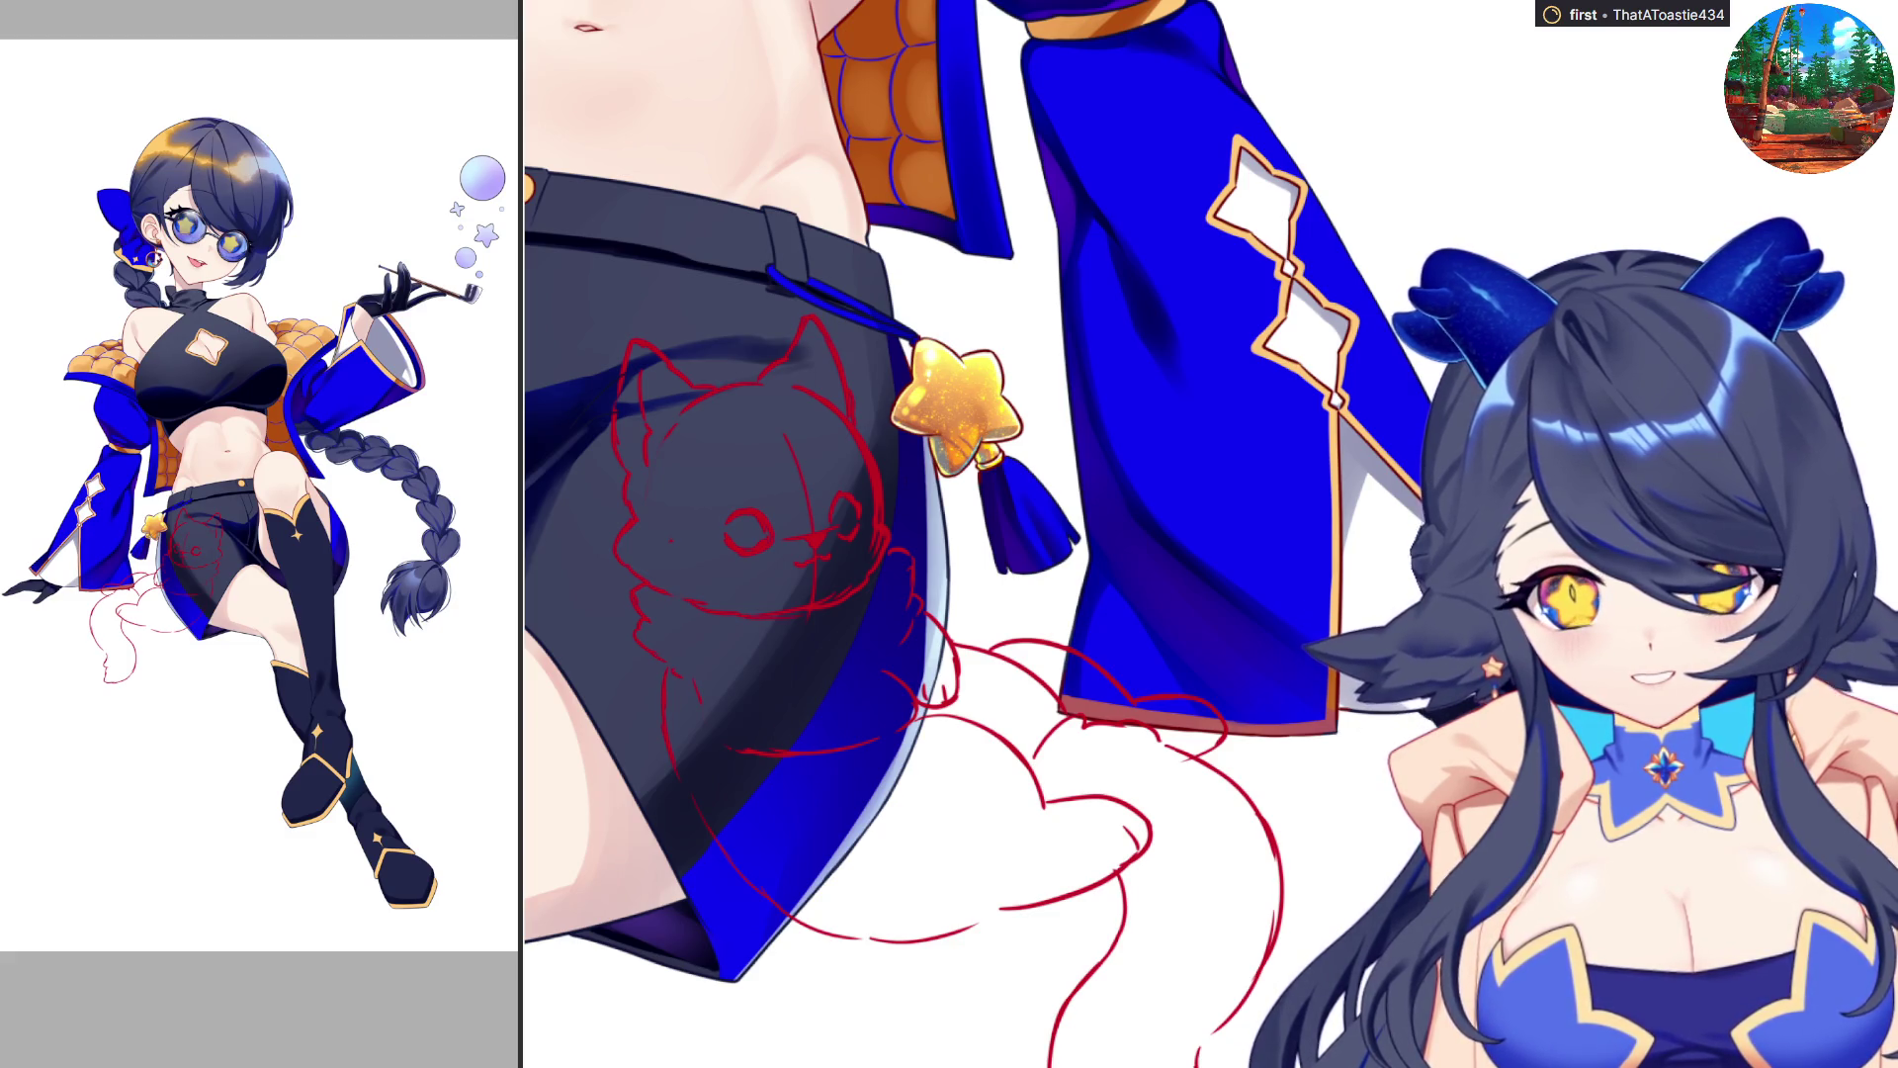
scroll(1222, 754, "down", 5)
left_click_drag(900, 754, 1222, 755)
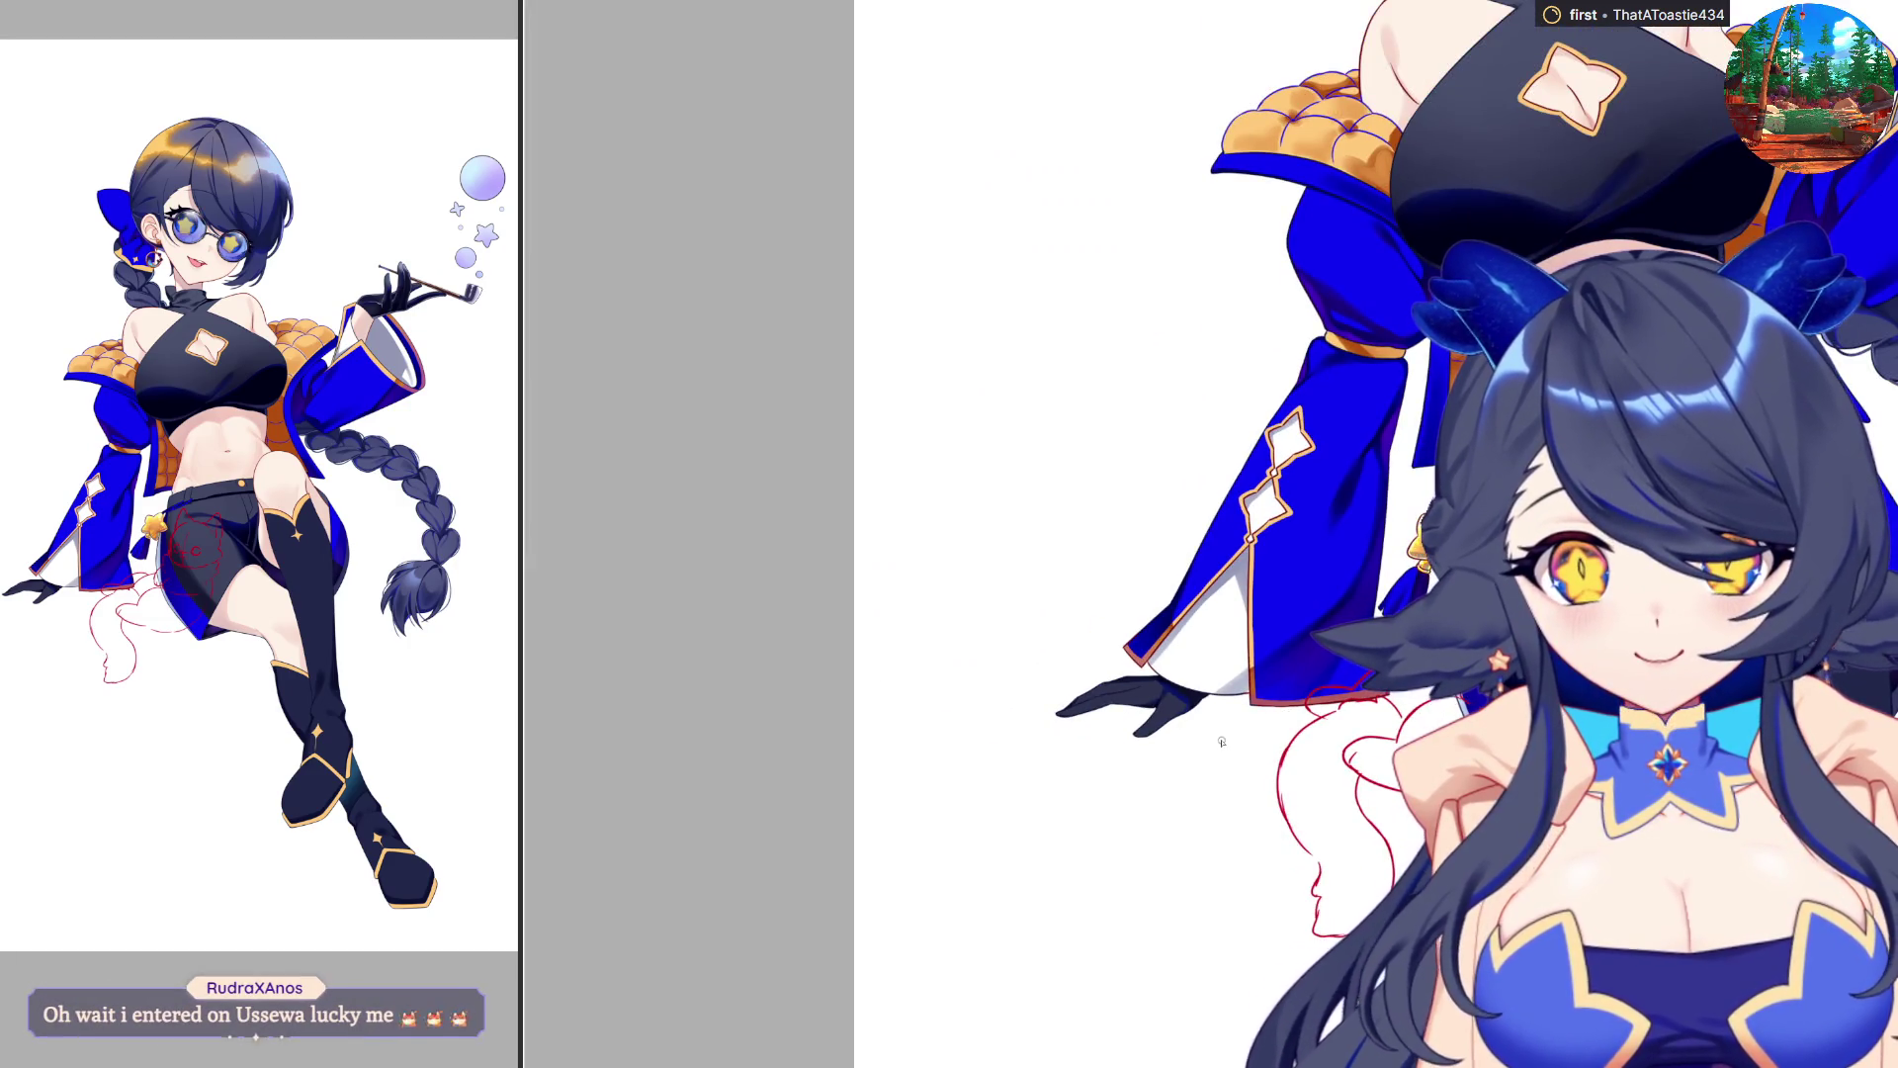
scroll(1214, 722, "up", 5)
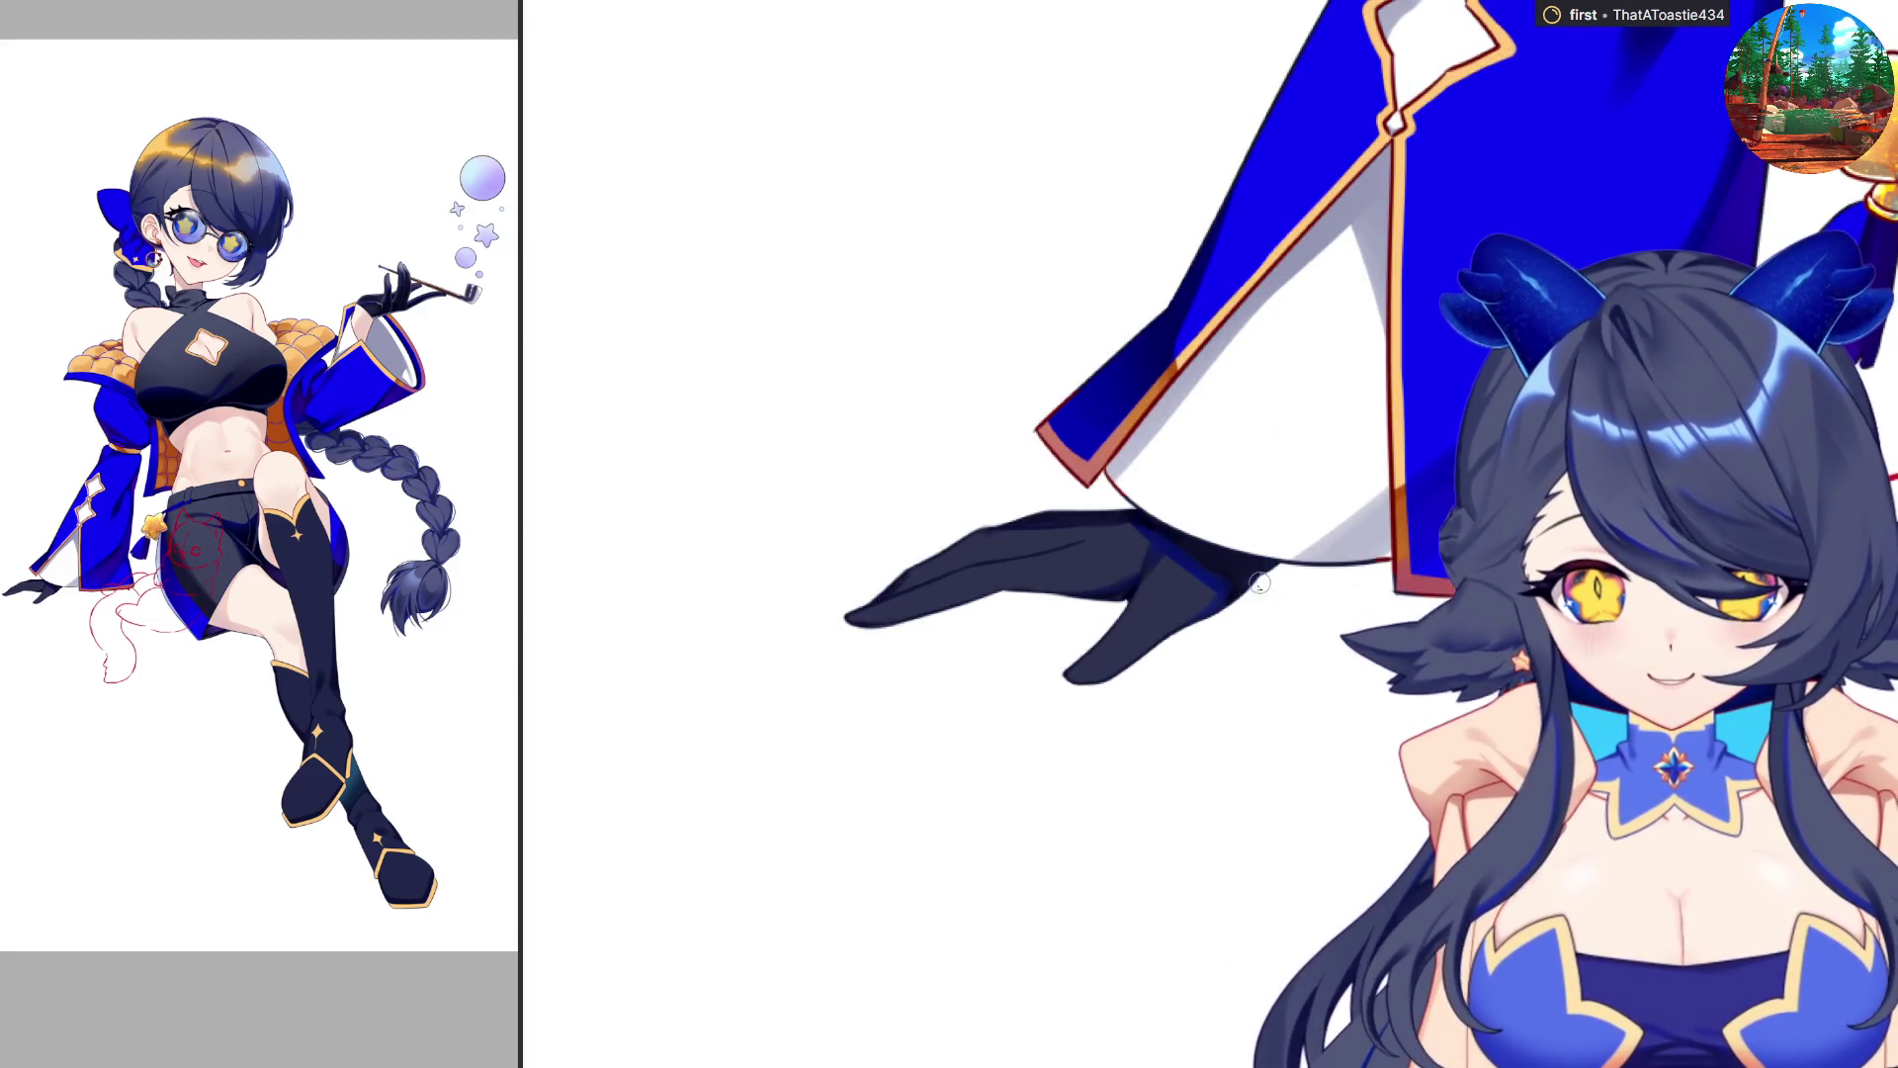
scroll(1226, 725, "down", 2)
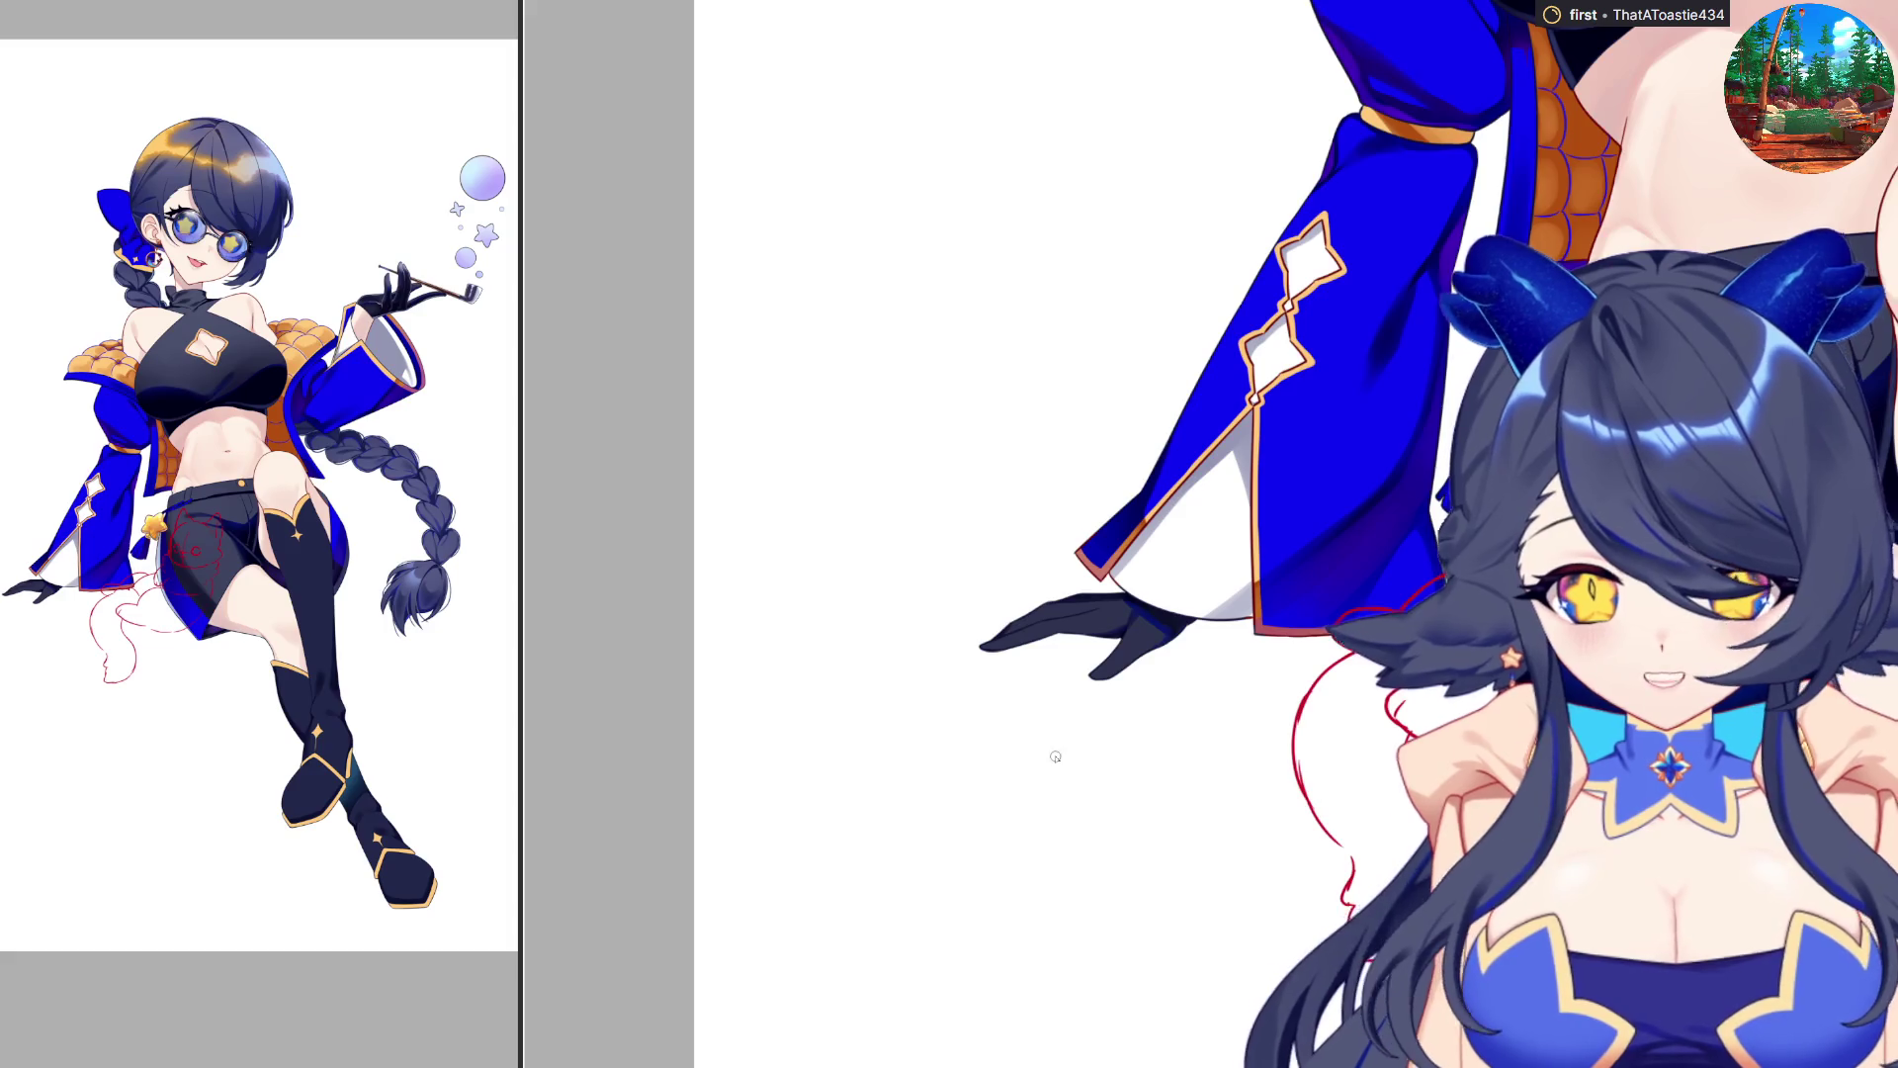
scroll(1048, 742, "down", 2)
scroll(1114, 709, "down", 1)
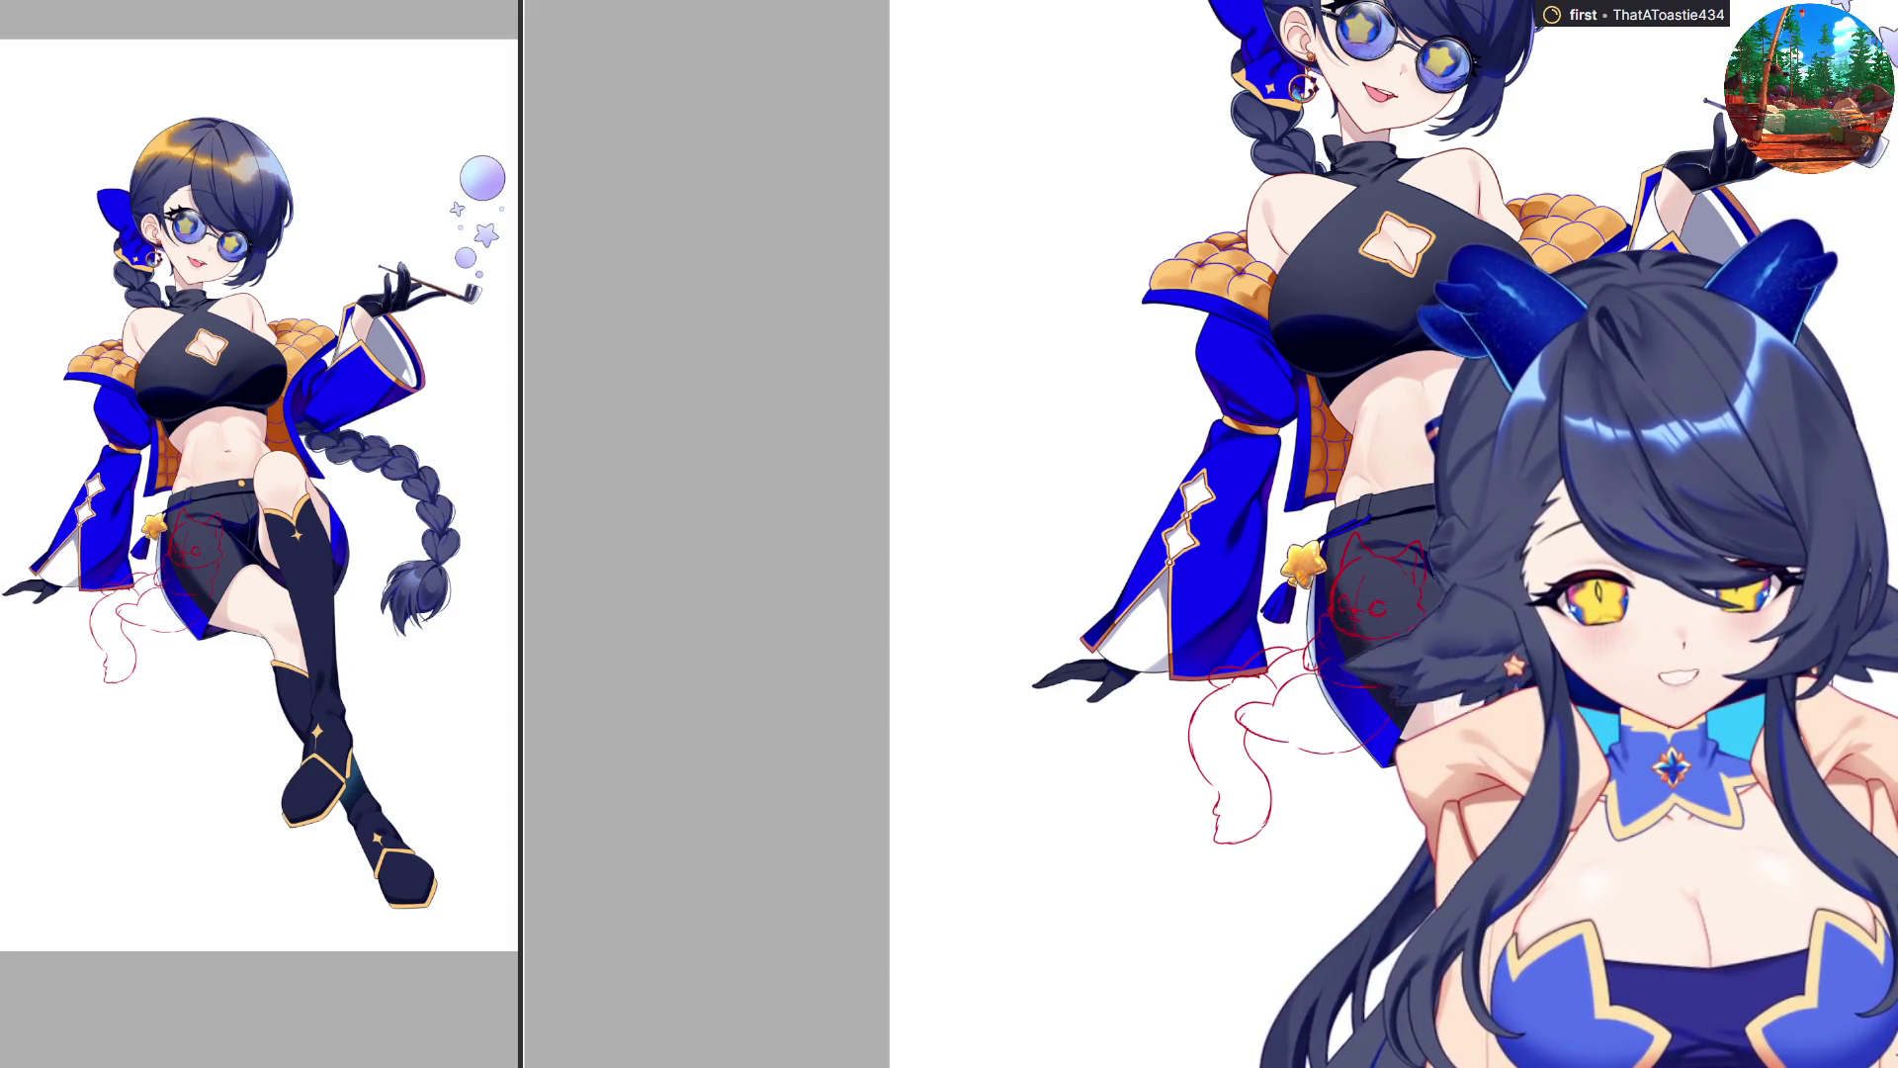
scroll(1607, 871, "up", 4)
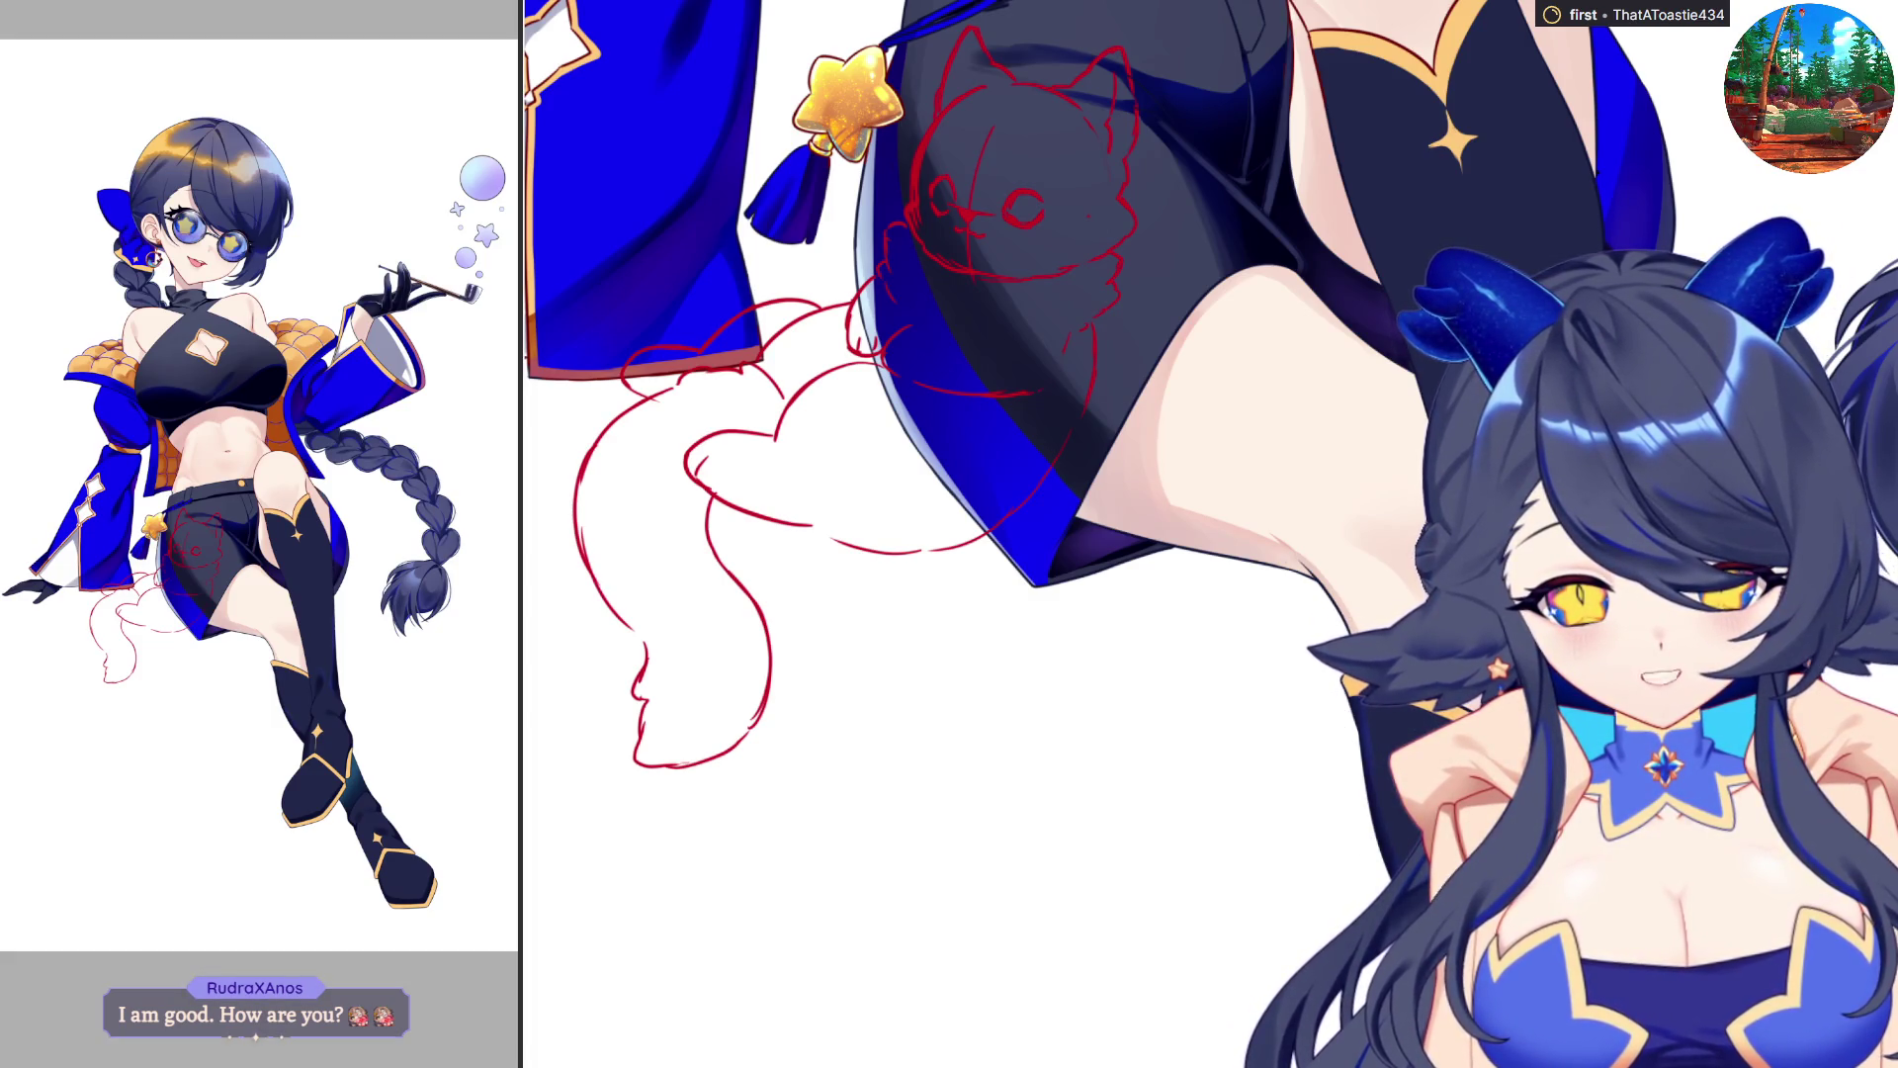
scroll(890, 534, "down", 3)
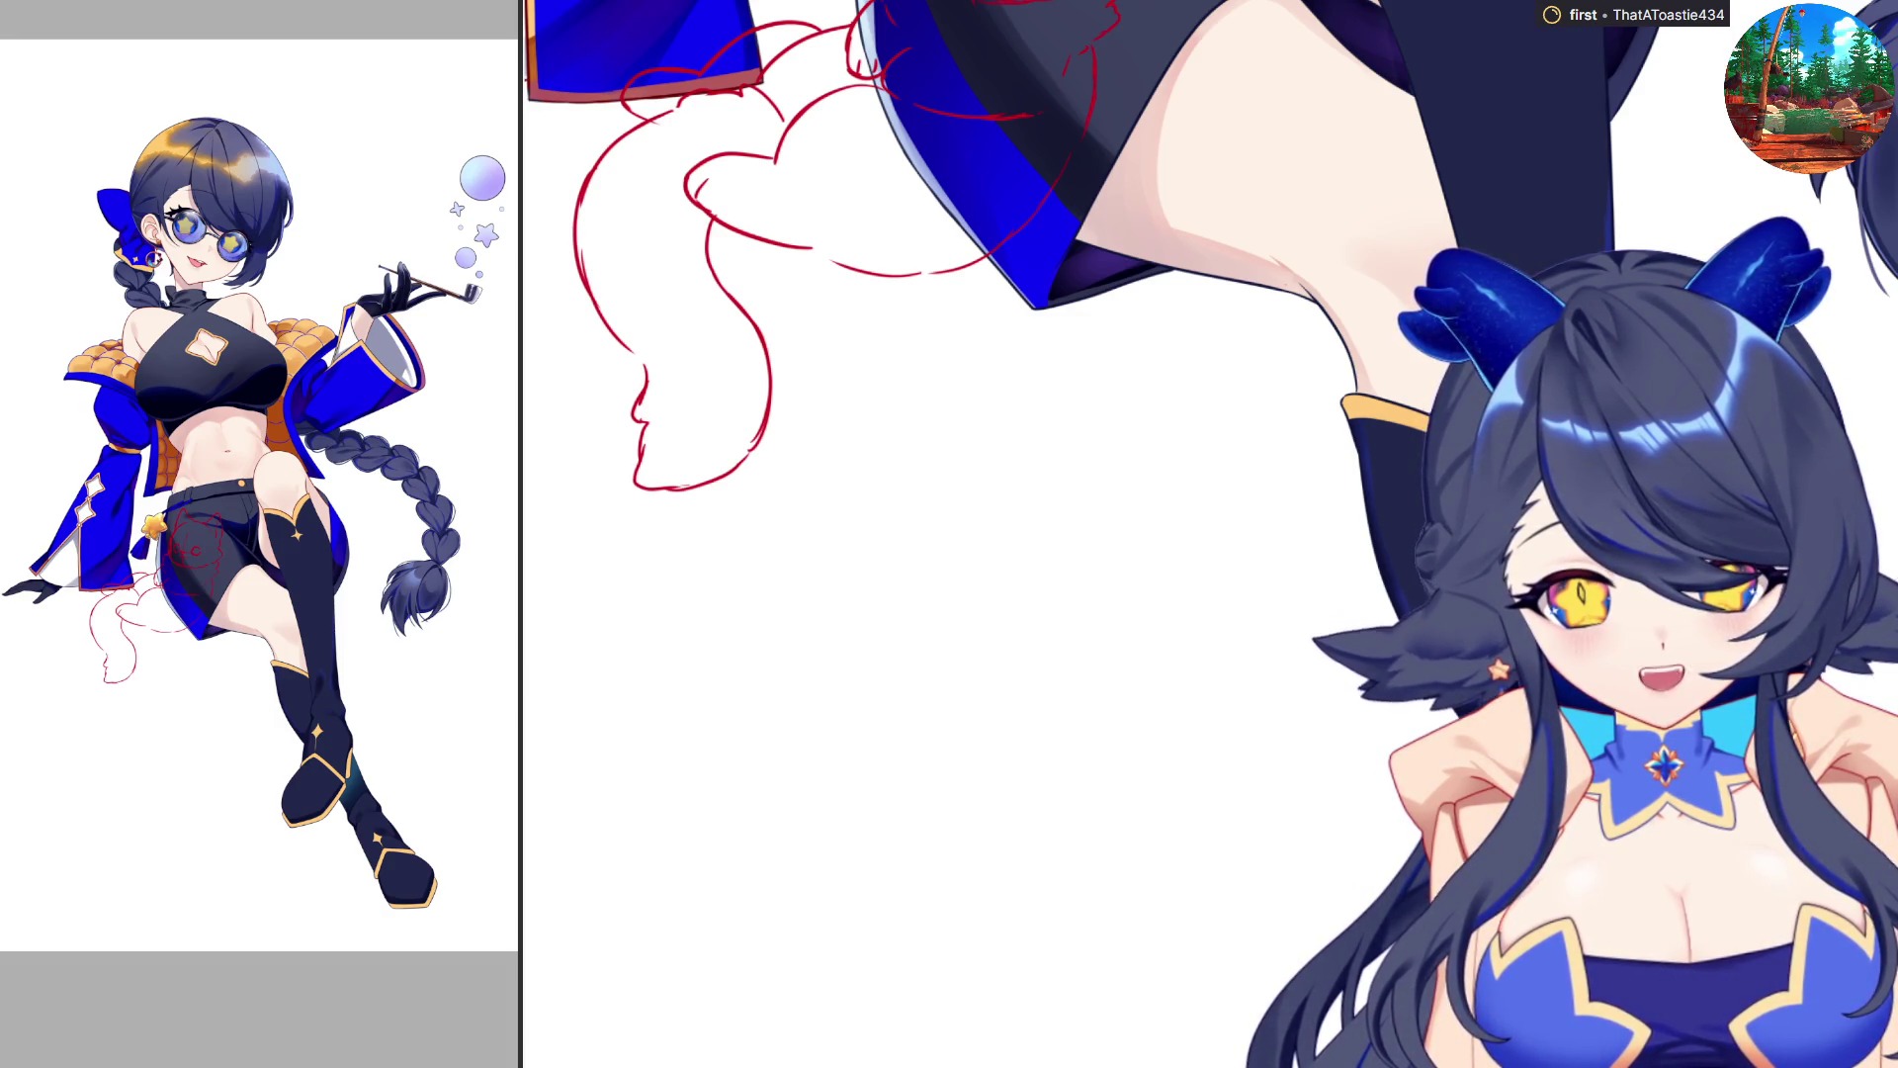
scroll(890, 534, "down", 2)
scroll(889, 534, "down", 2)
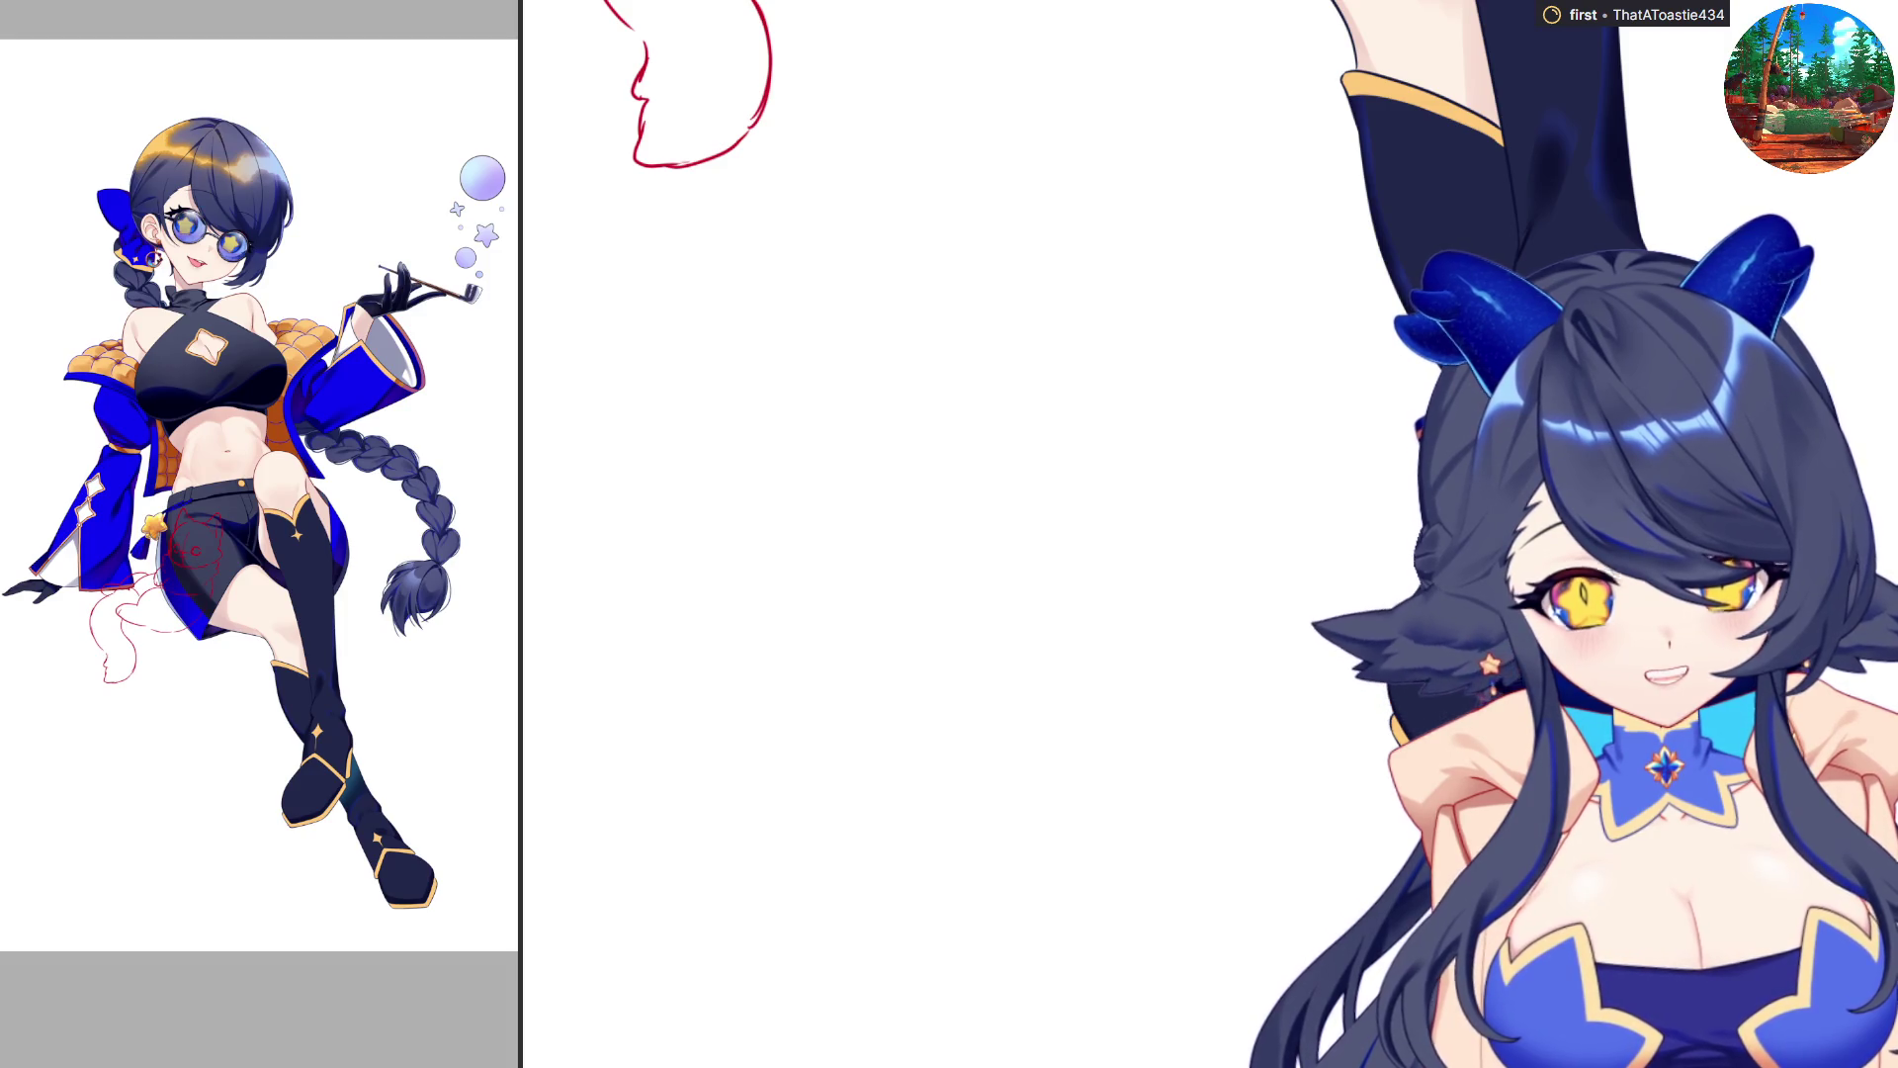
scroll(1004, 911, "up", 3)
scroll(1124, 890, "down", 2)
key("m")
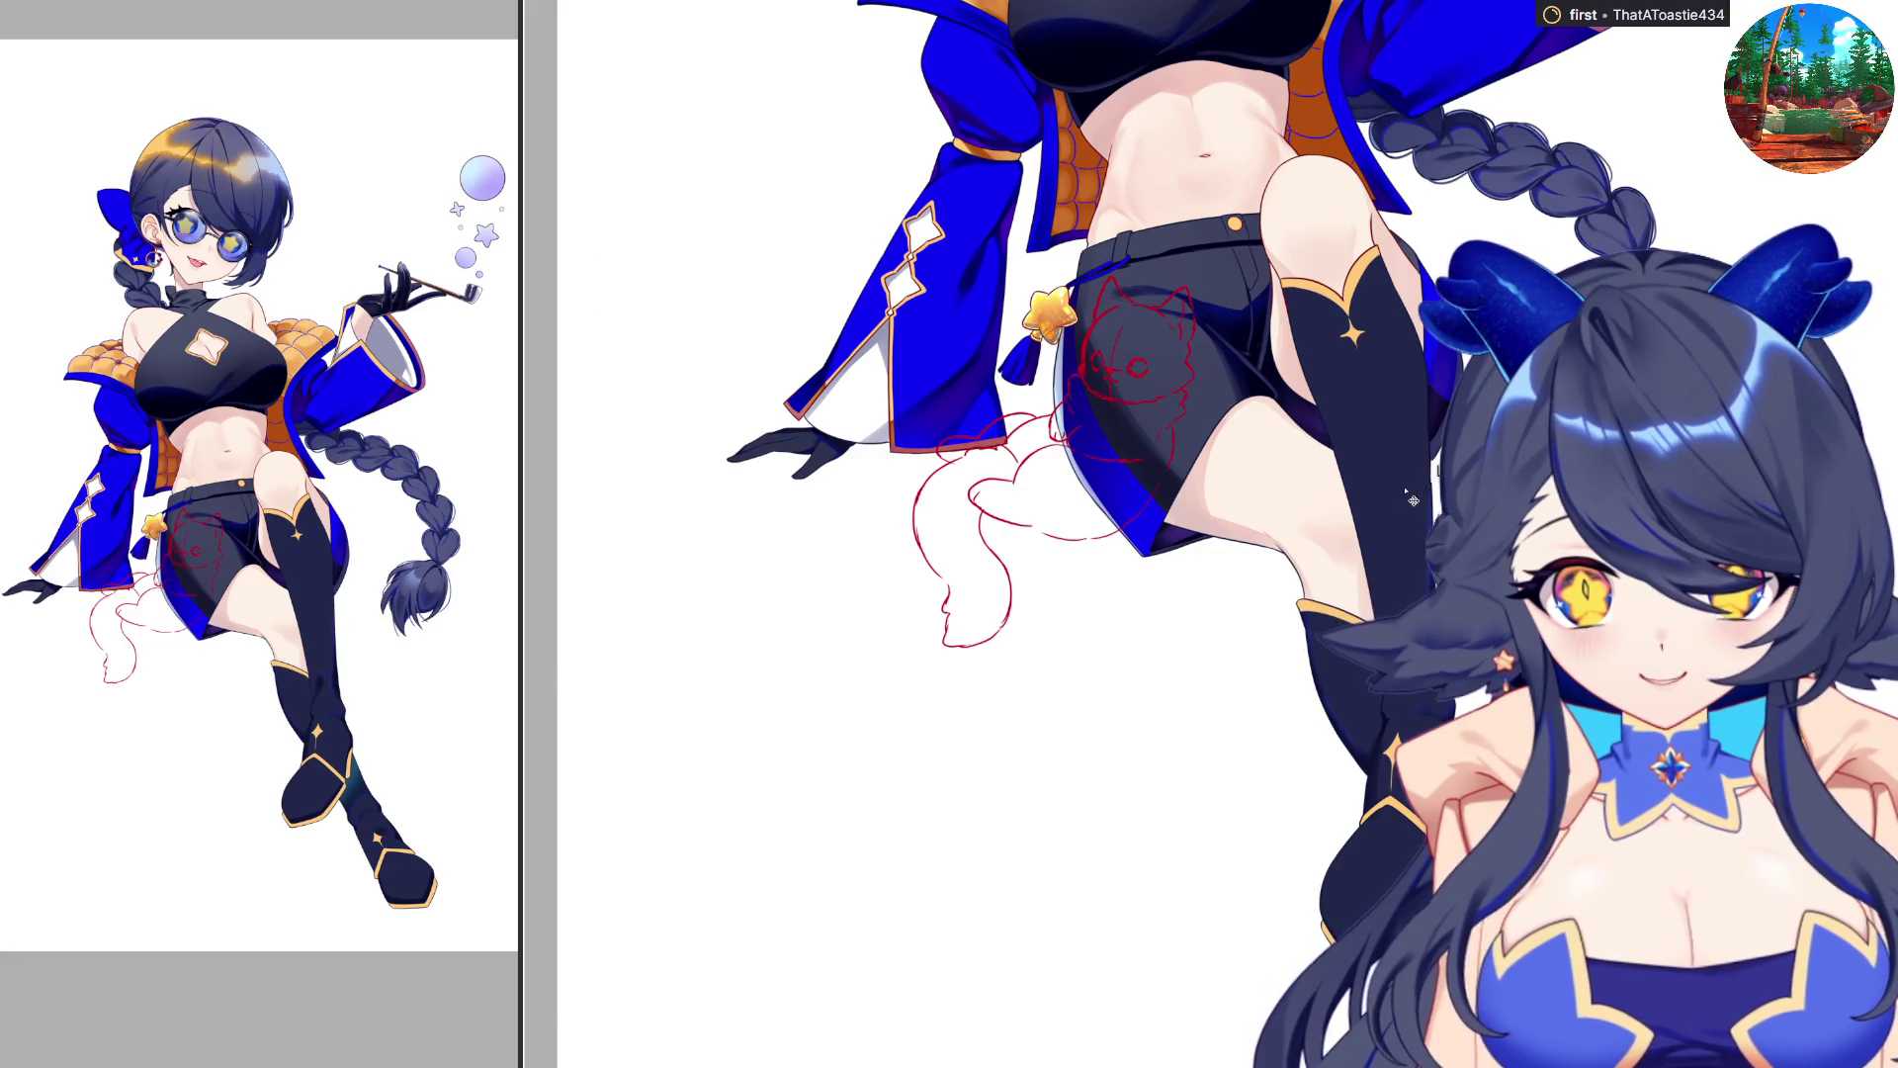
key("ctrl+z")
key("ctrl+y")
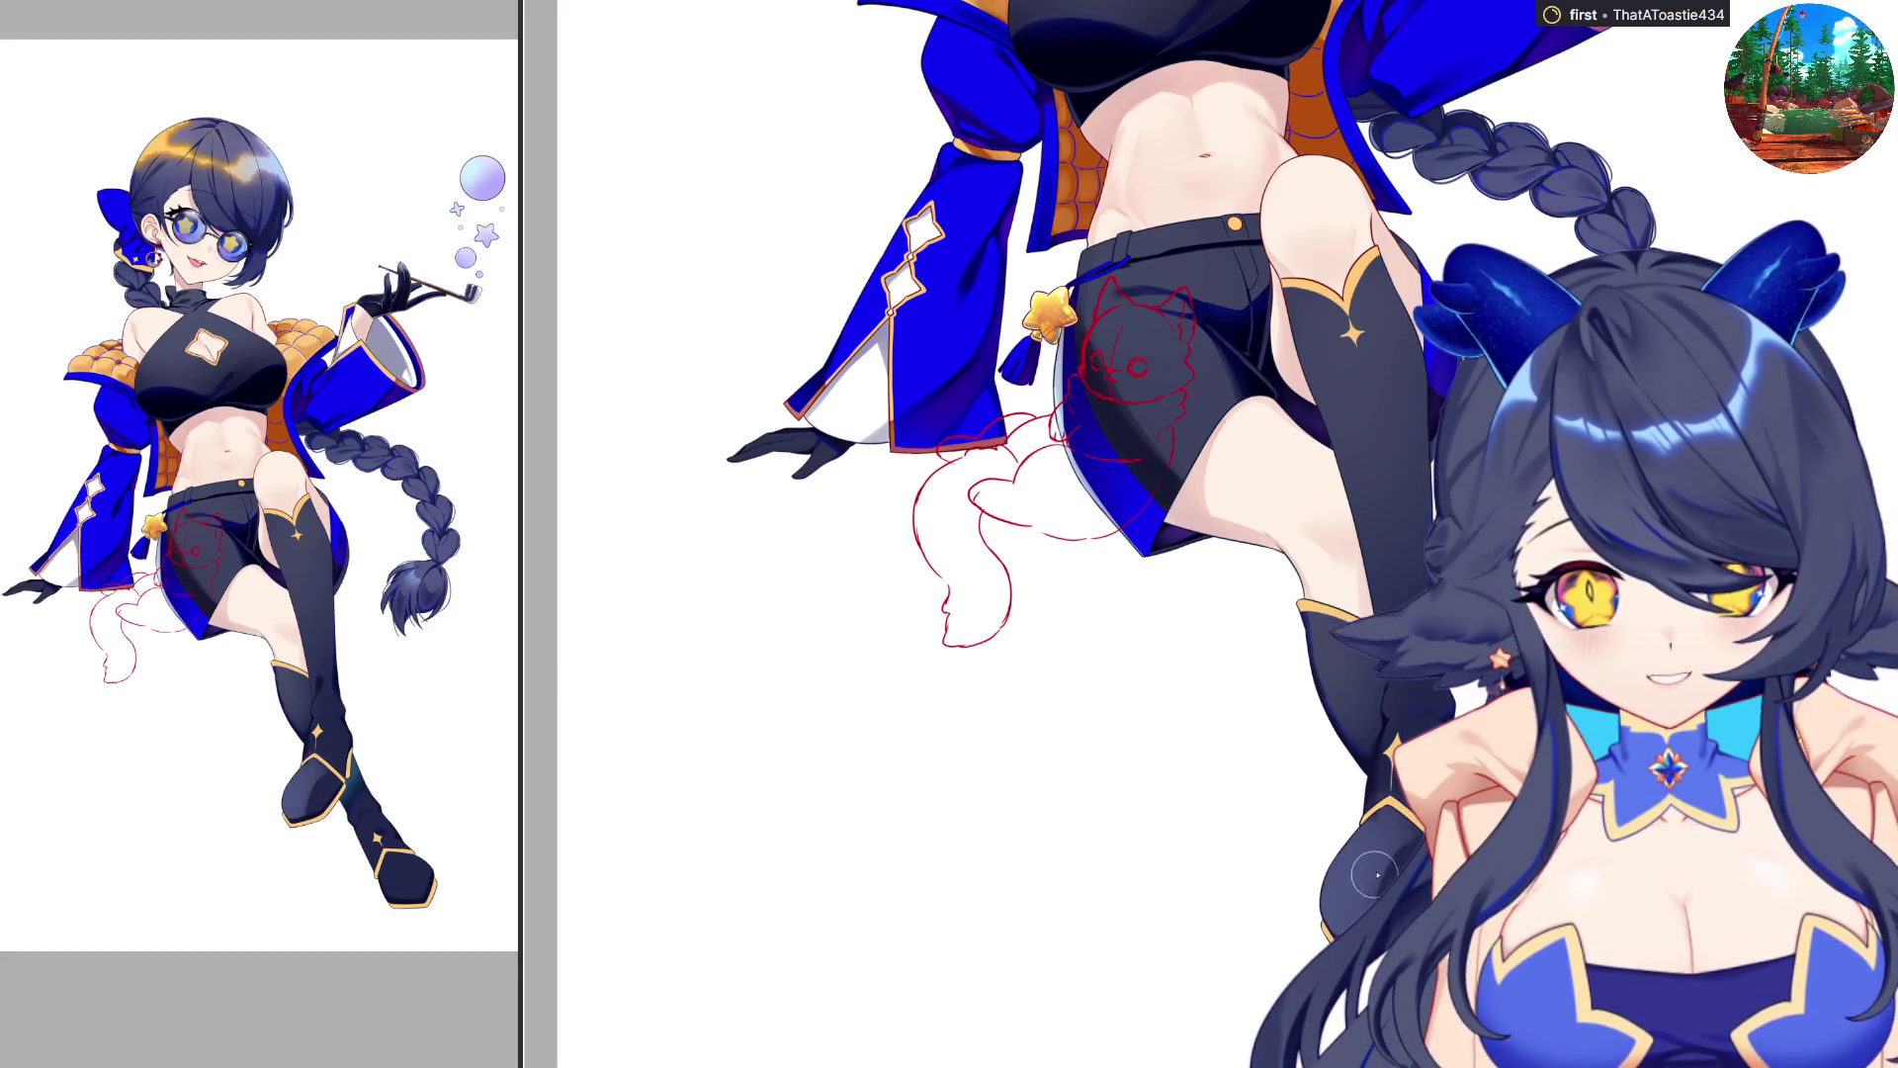
key("h")
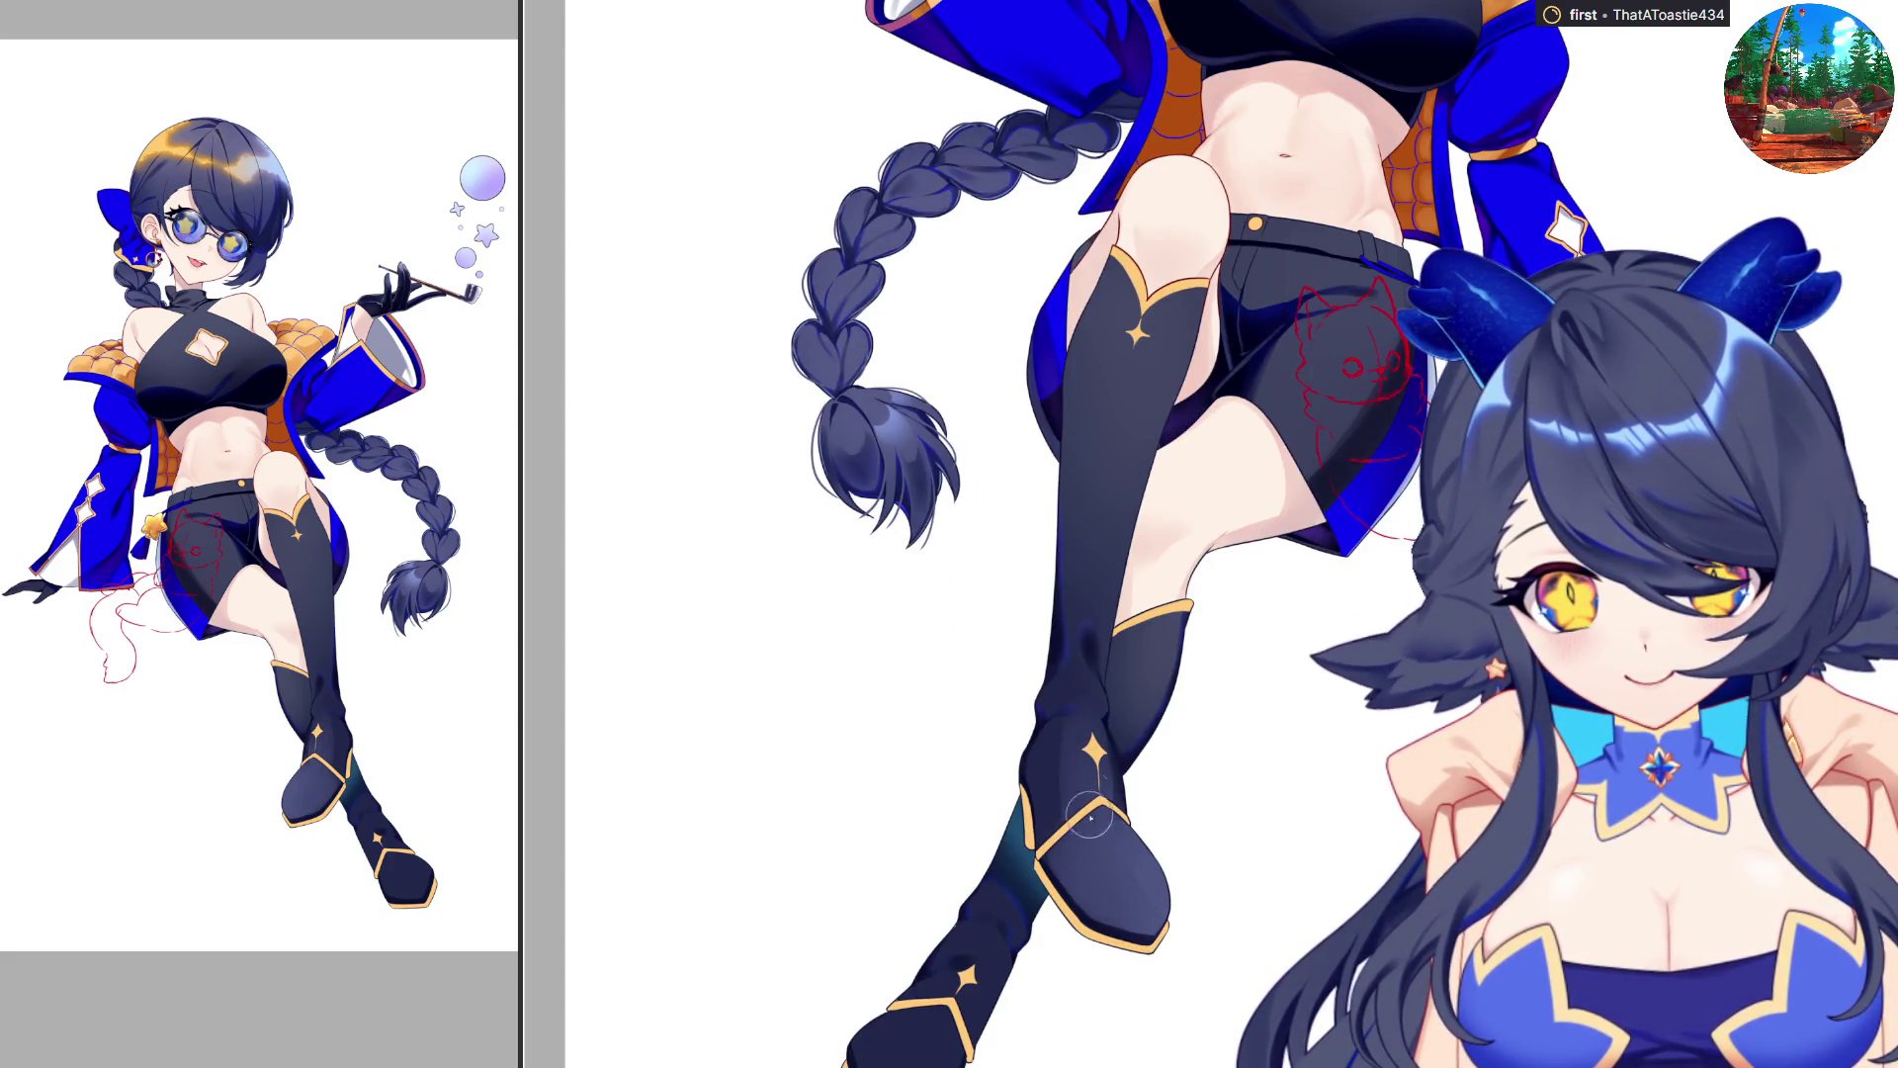
key("h")
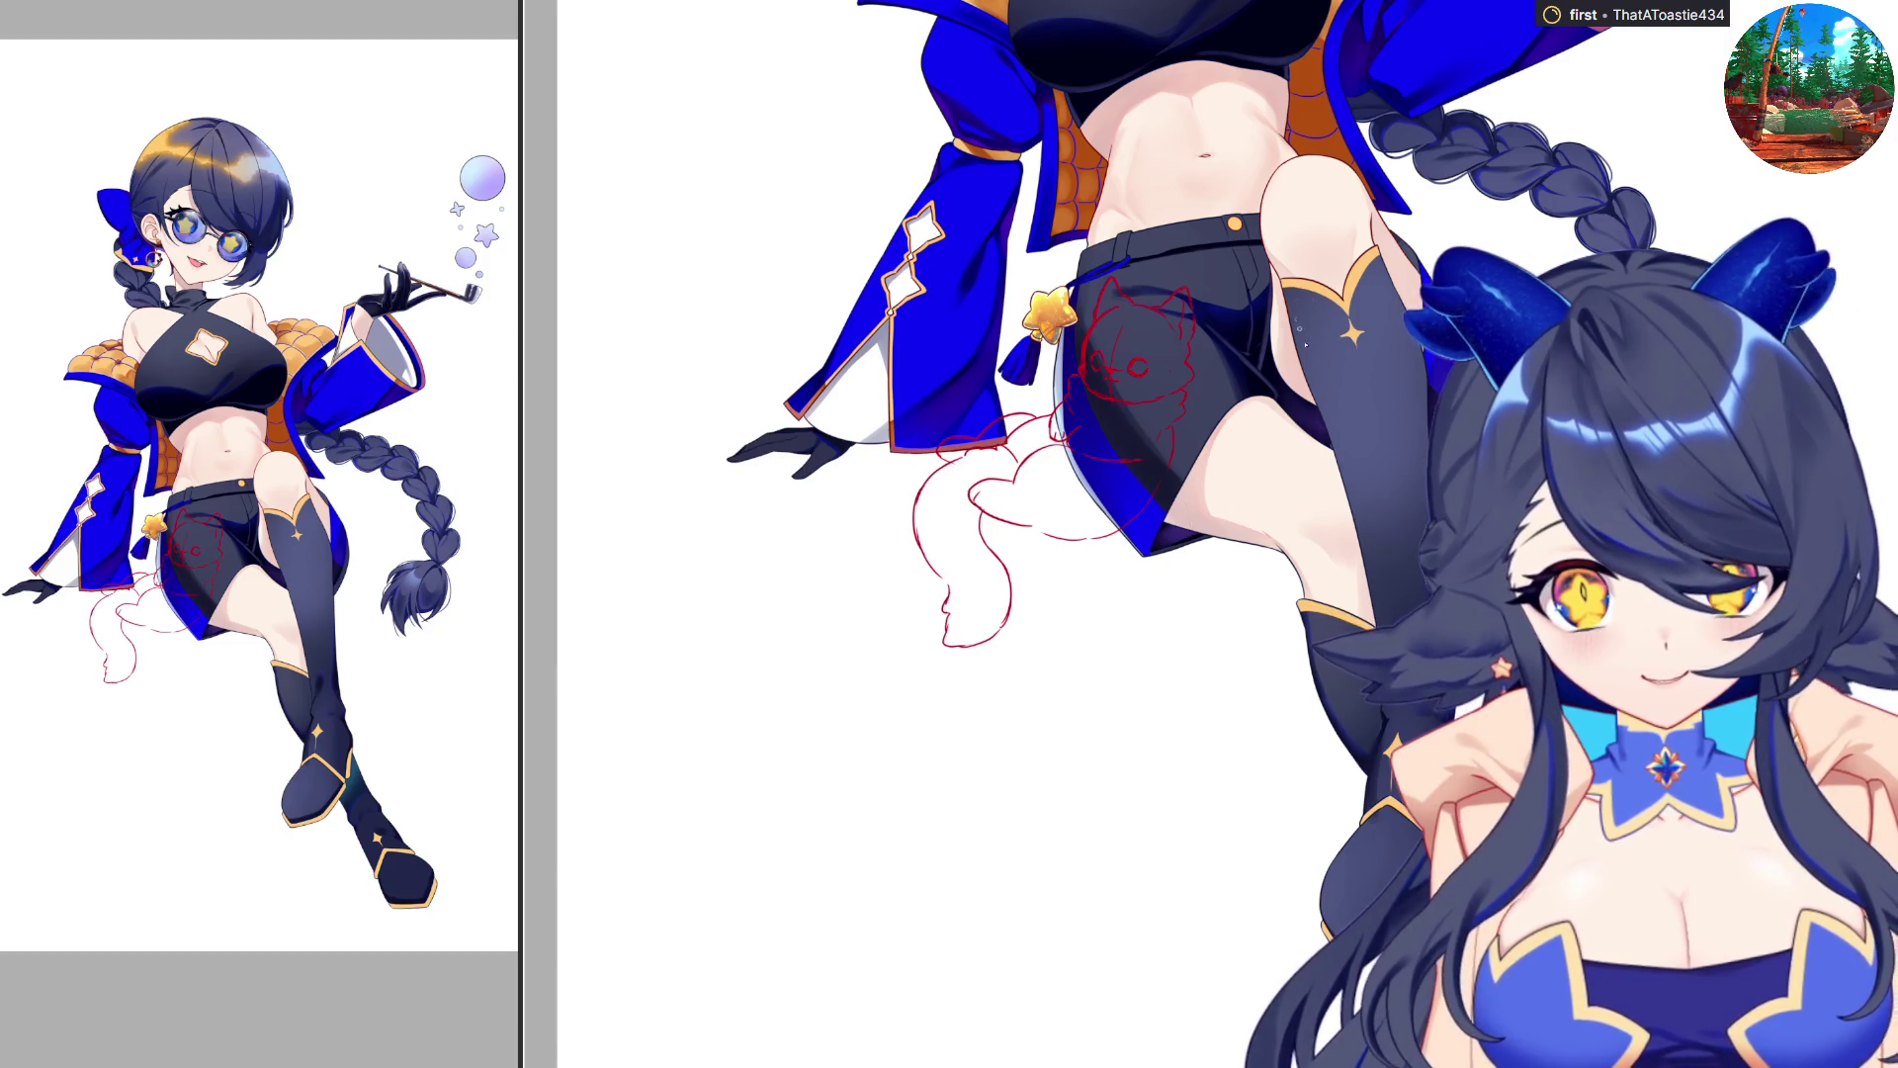
scroll(1325, 413, "up", 1)
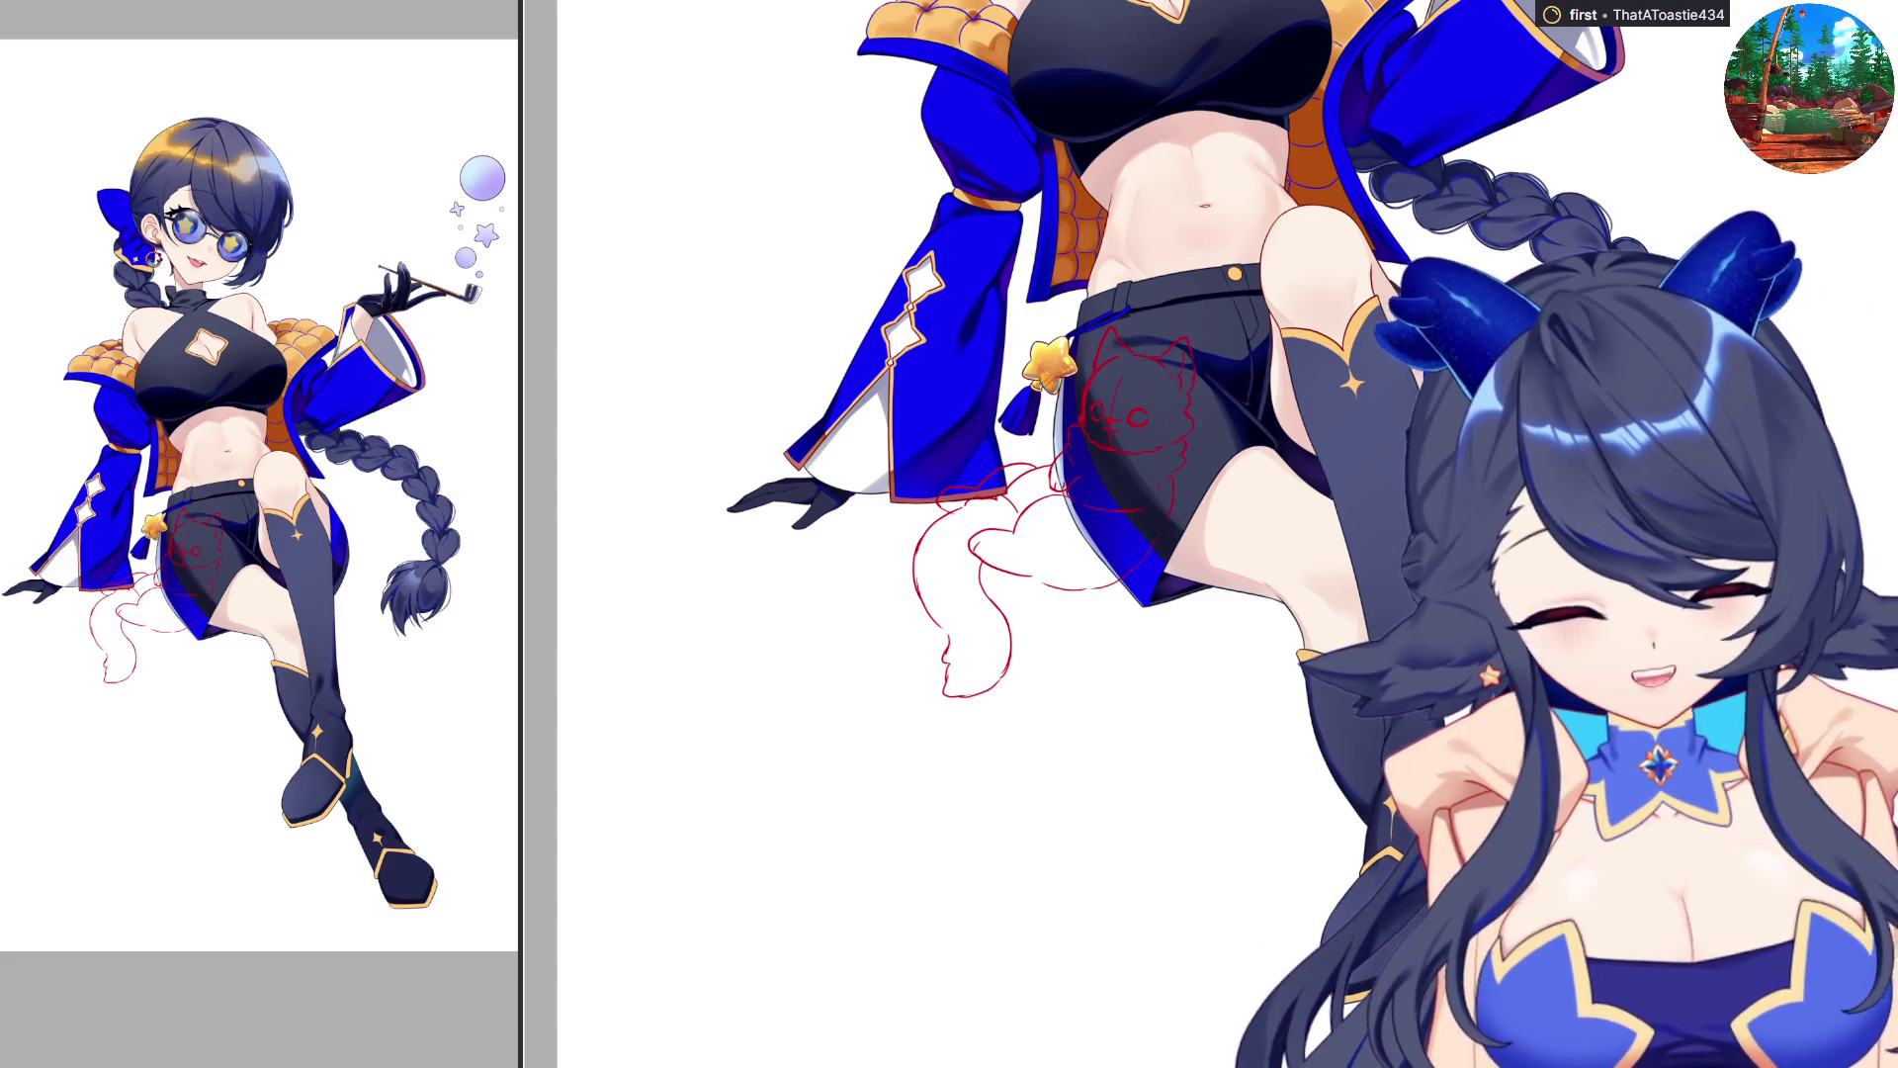
scroll(1088, 534, "down", 5)
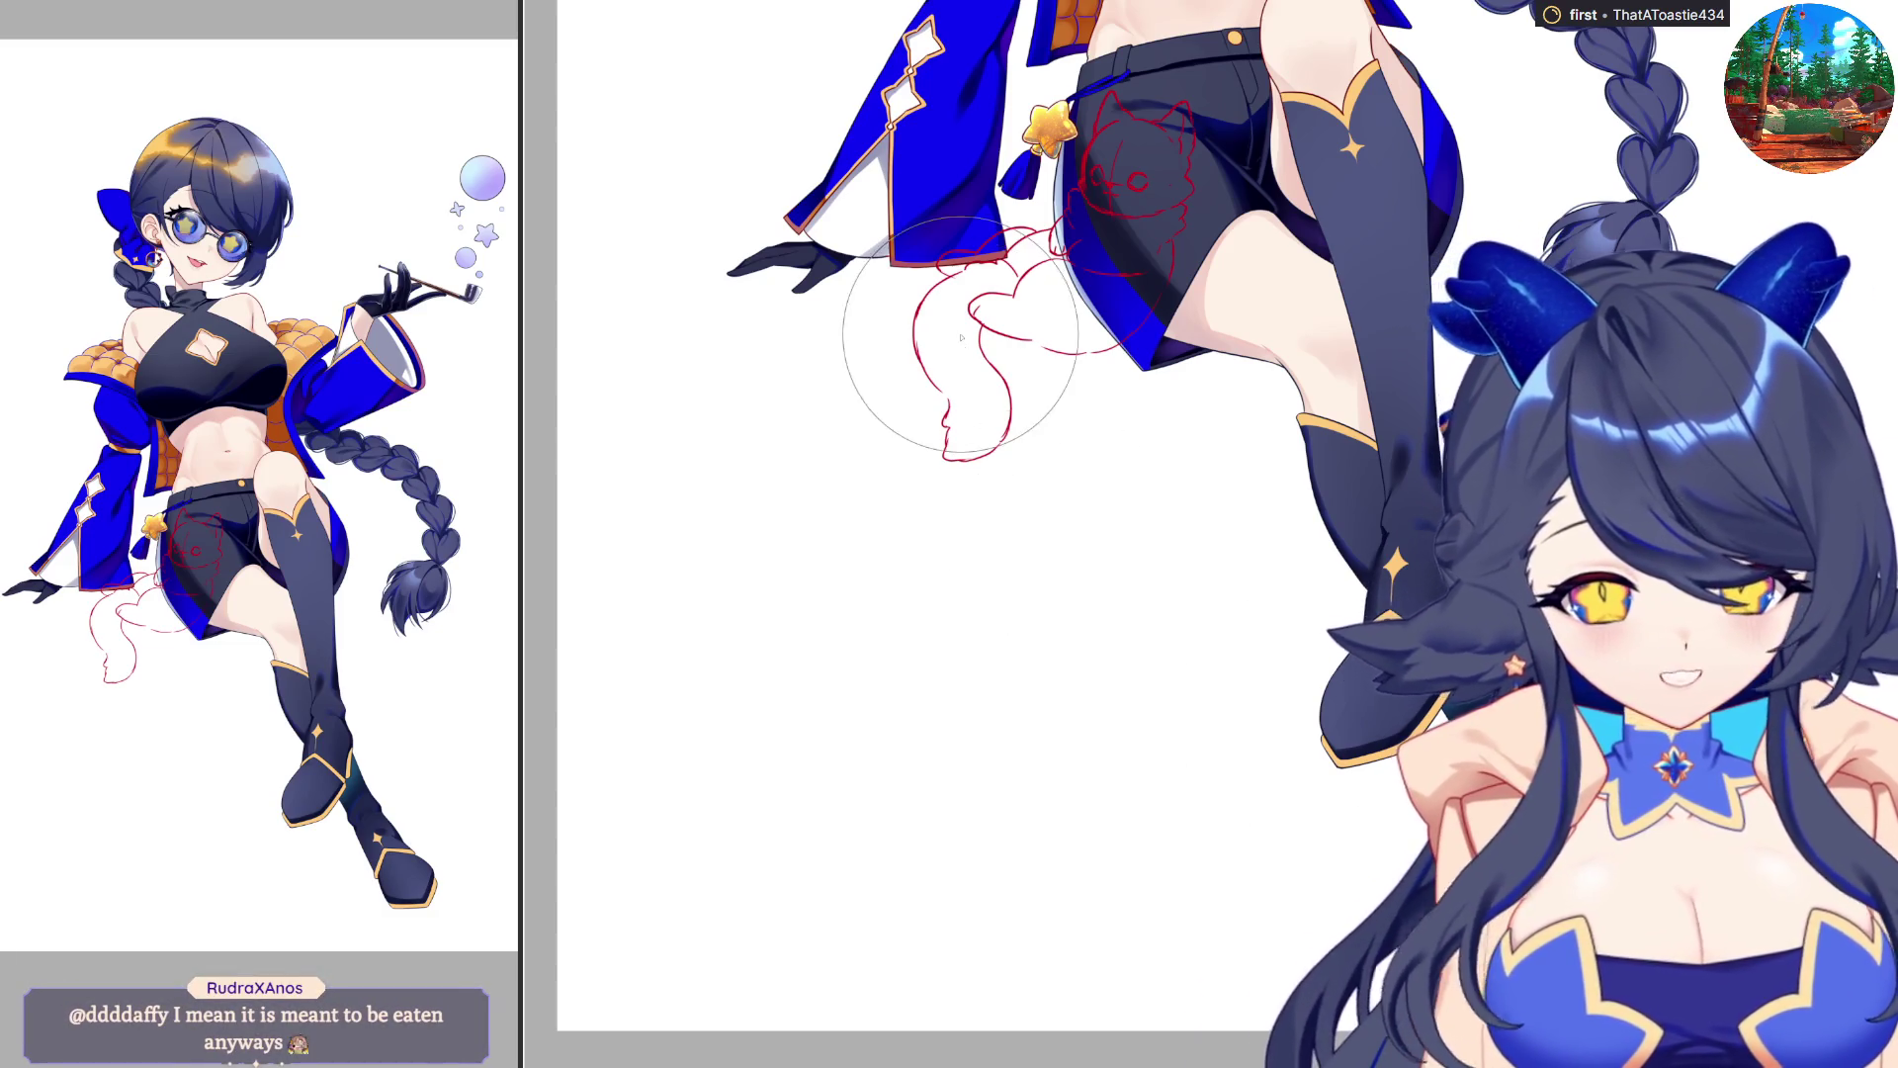
scroll(1207, 346, "up", 2)
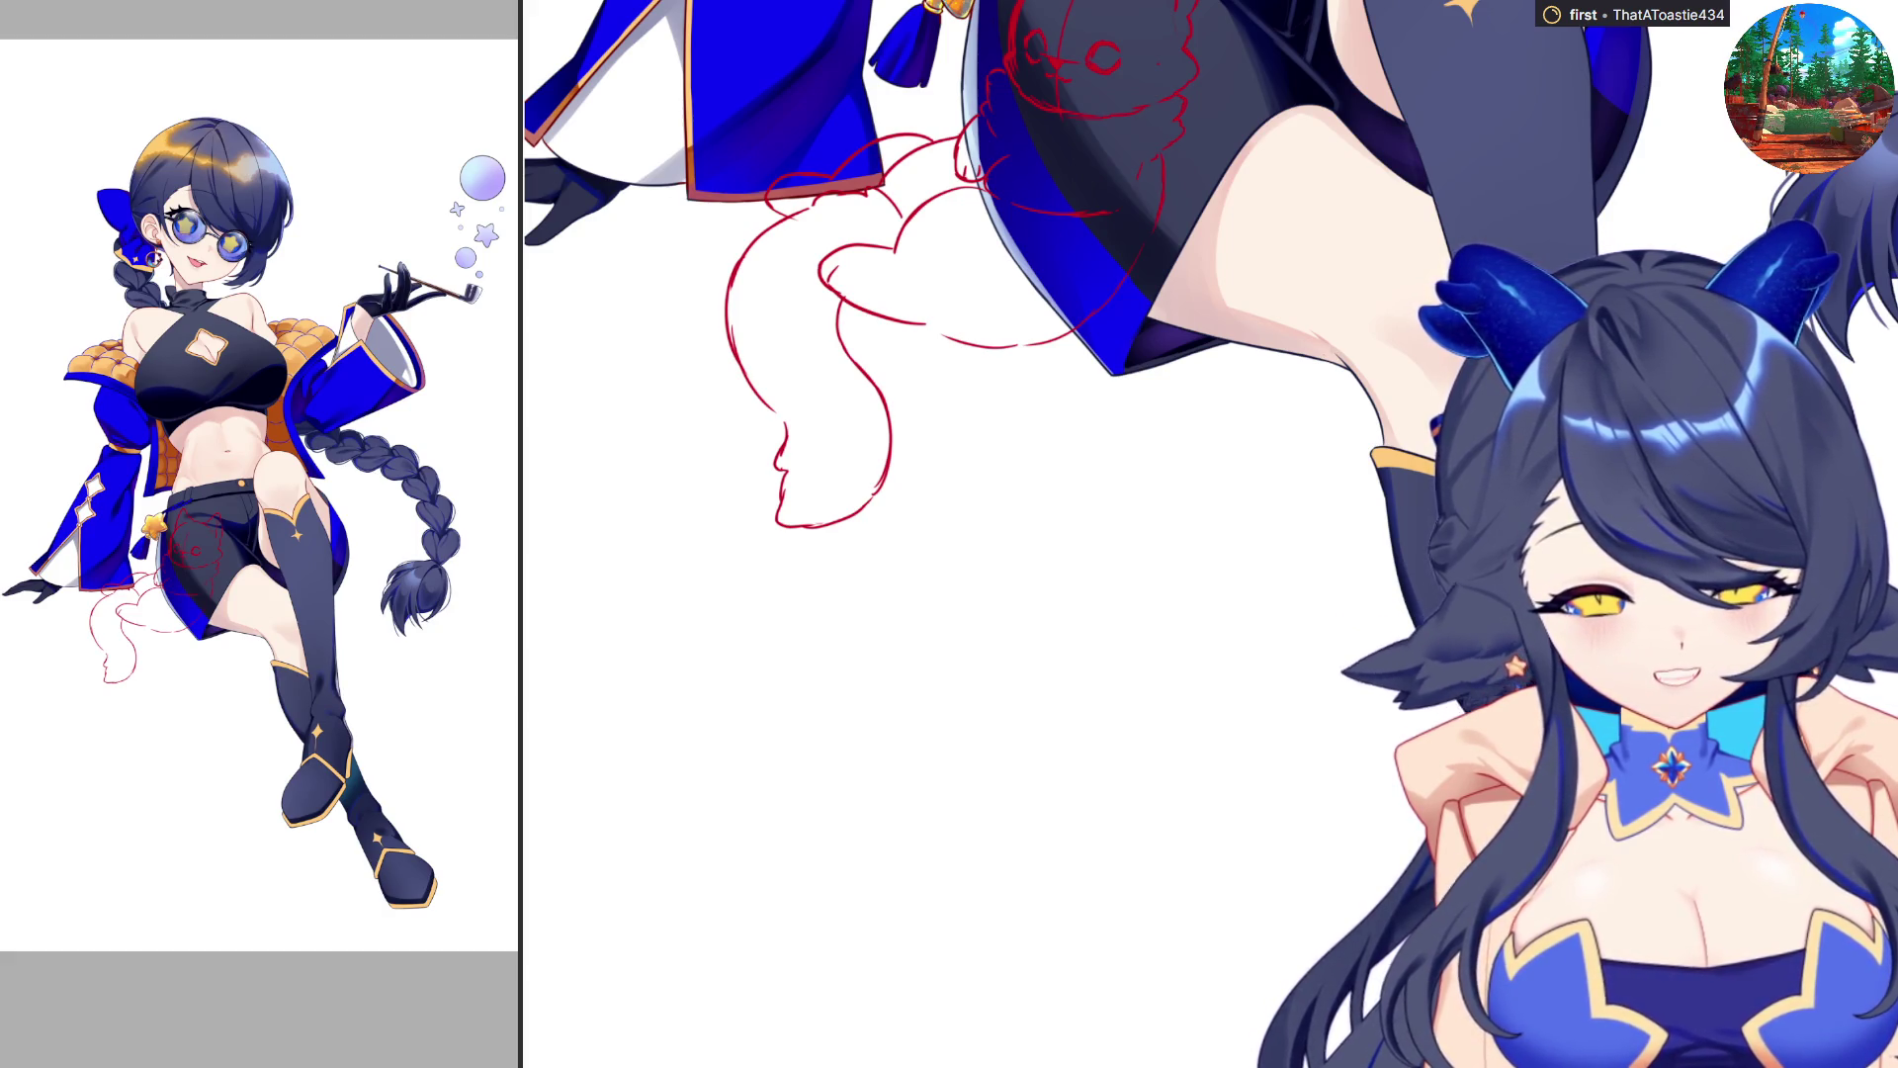
scroll(1536, 946, "down", 2)
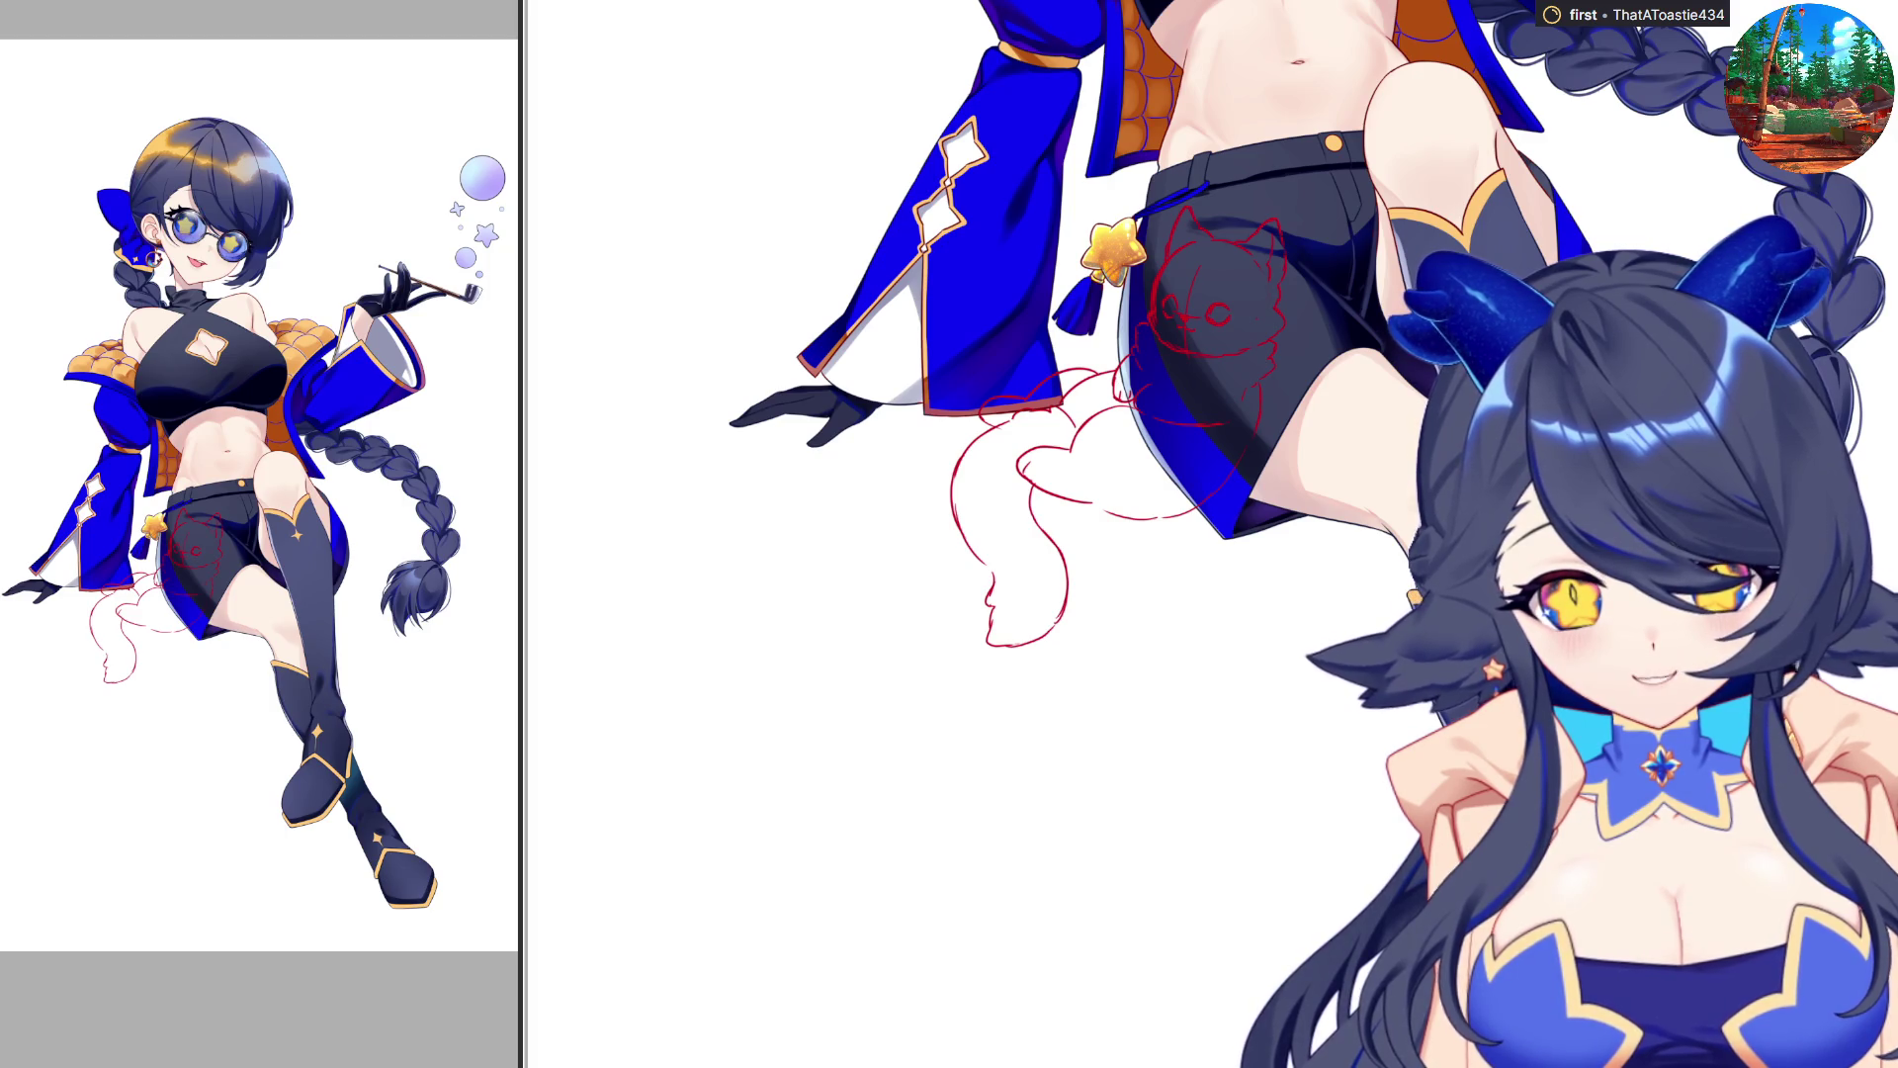
scroll(1256, 808, "up", 4)
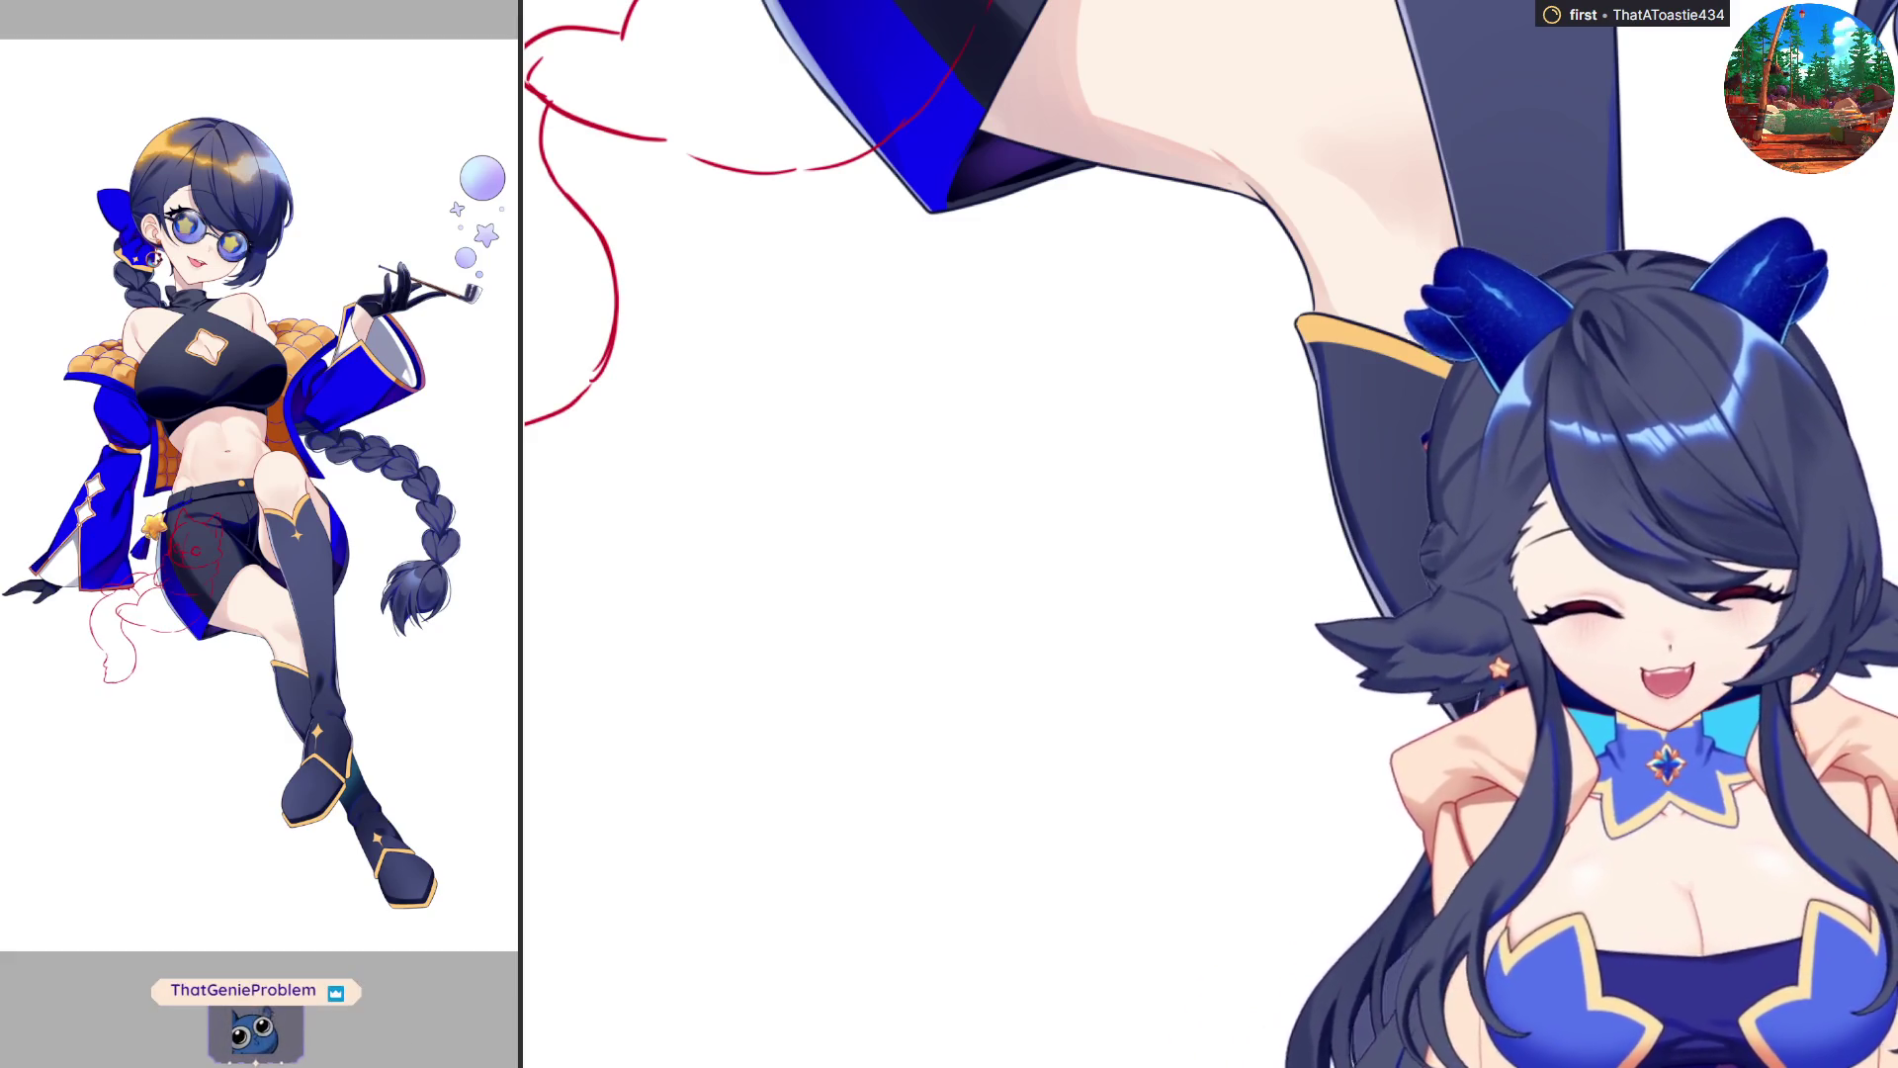
left_click_drag(1117, 548, 1315, 568)
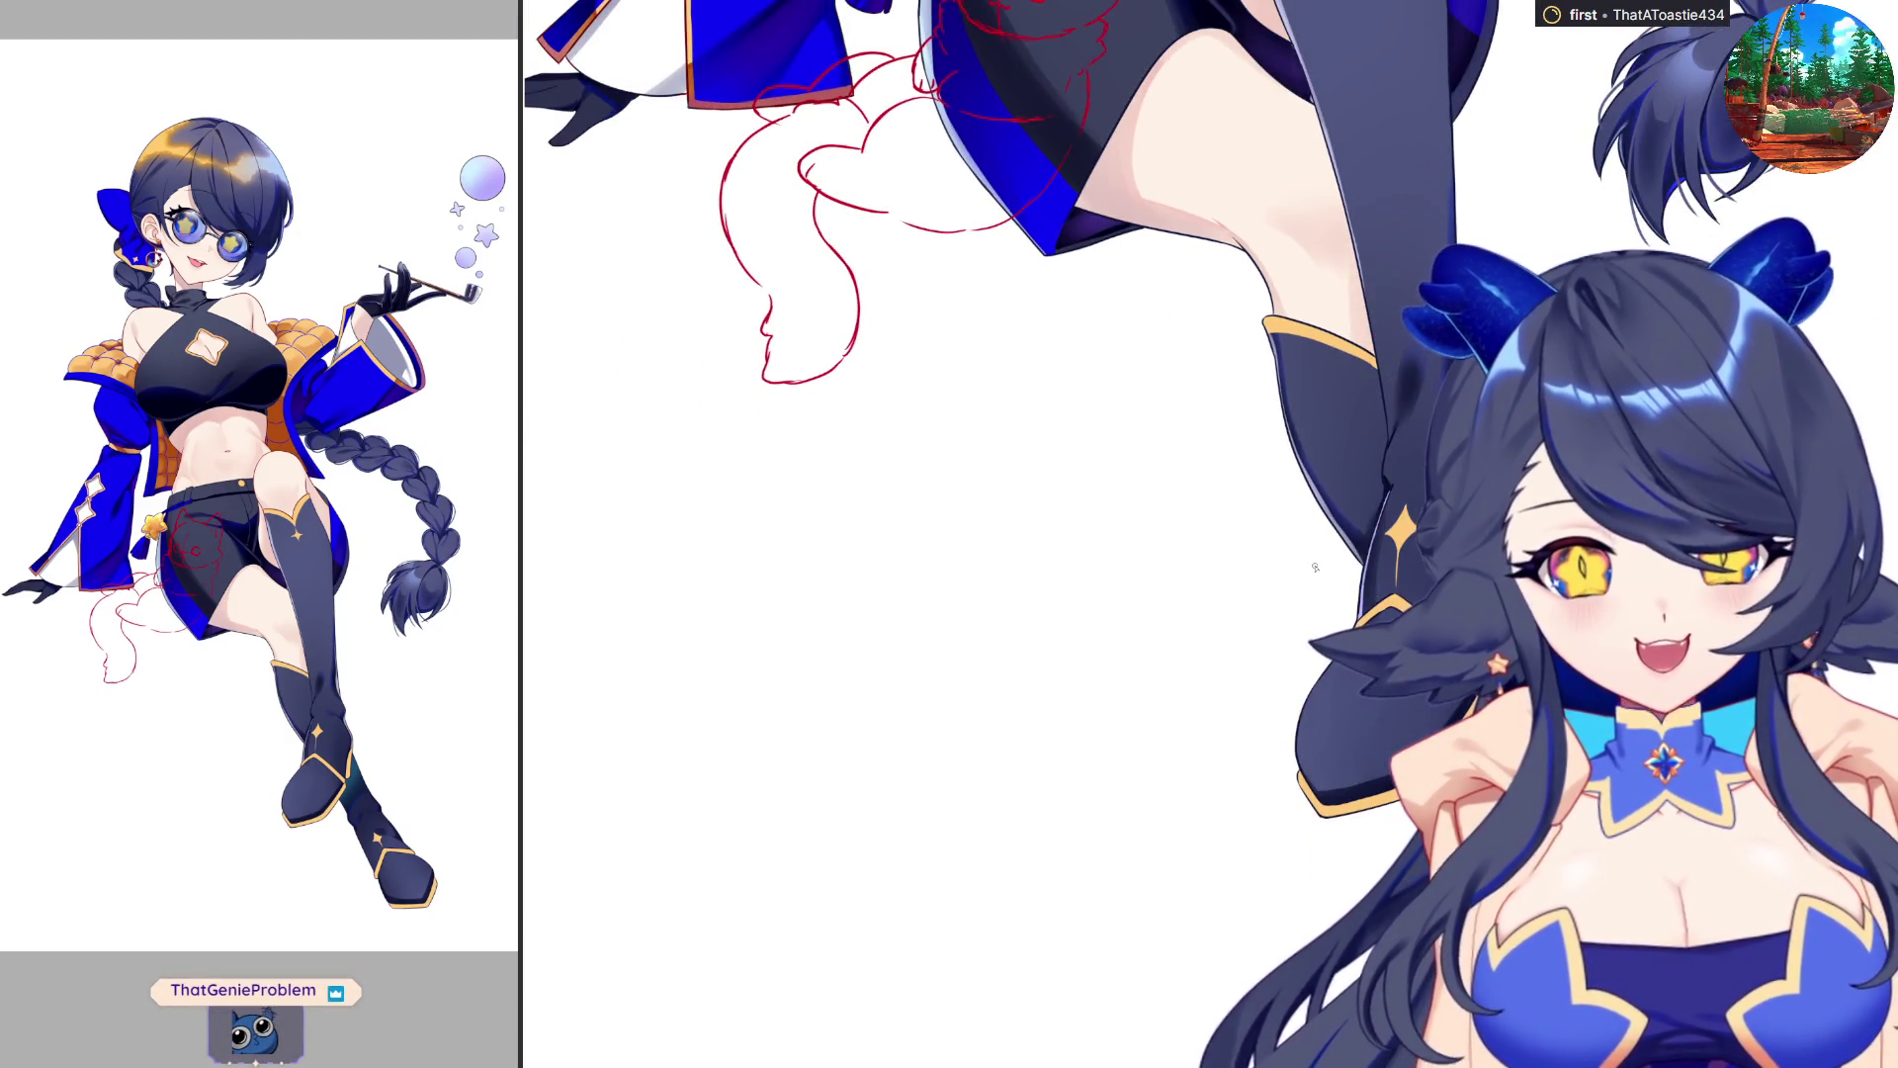